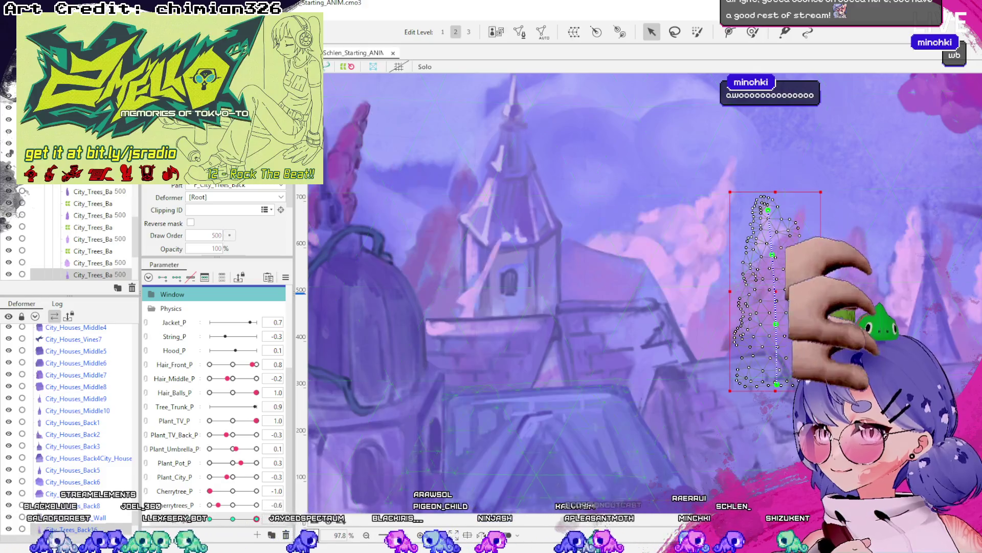
Select the City_Trees_Back16 tree and bring up its new City_Trees_Back16_P warp grid.
click(778, 254)
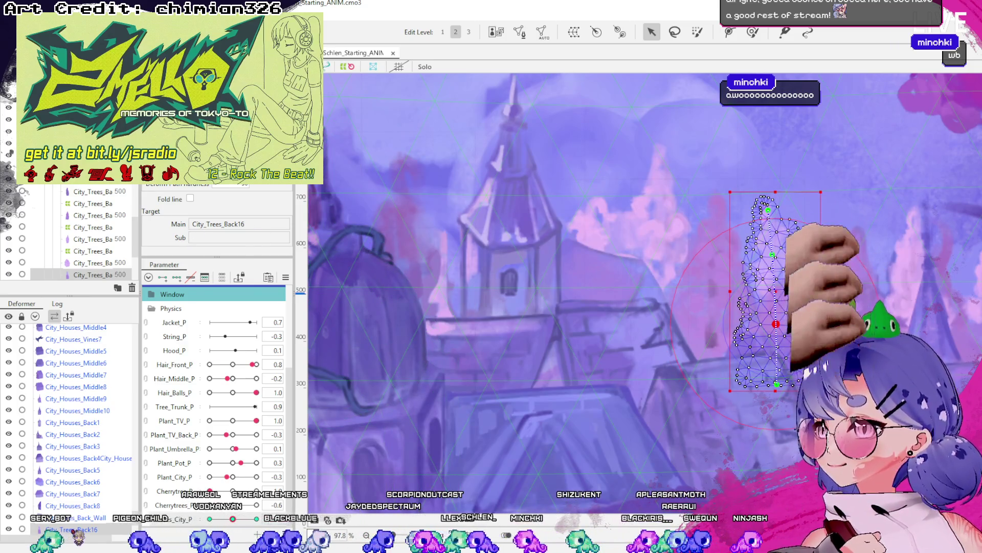
click(75, 530)
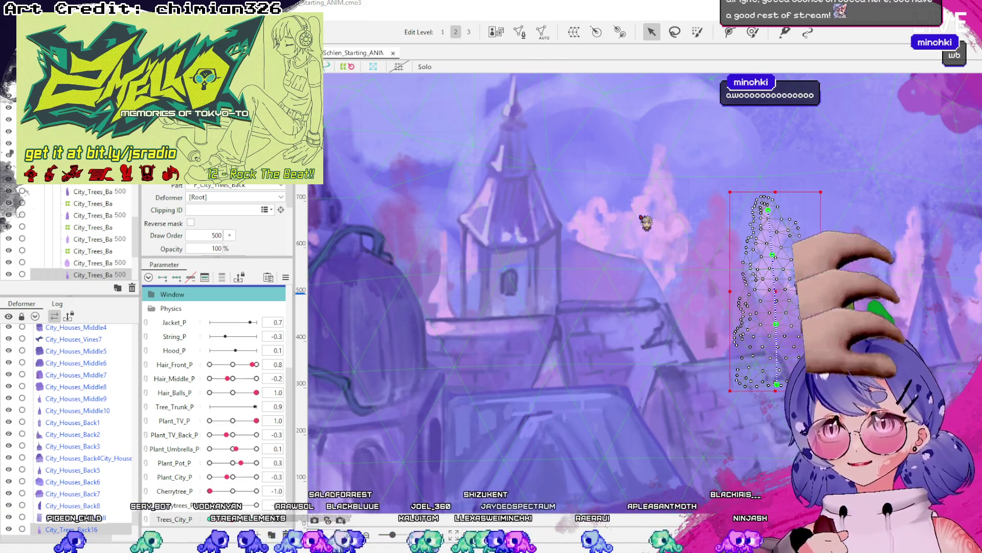
click(607, 361)
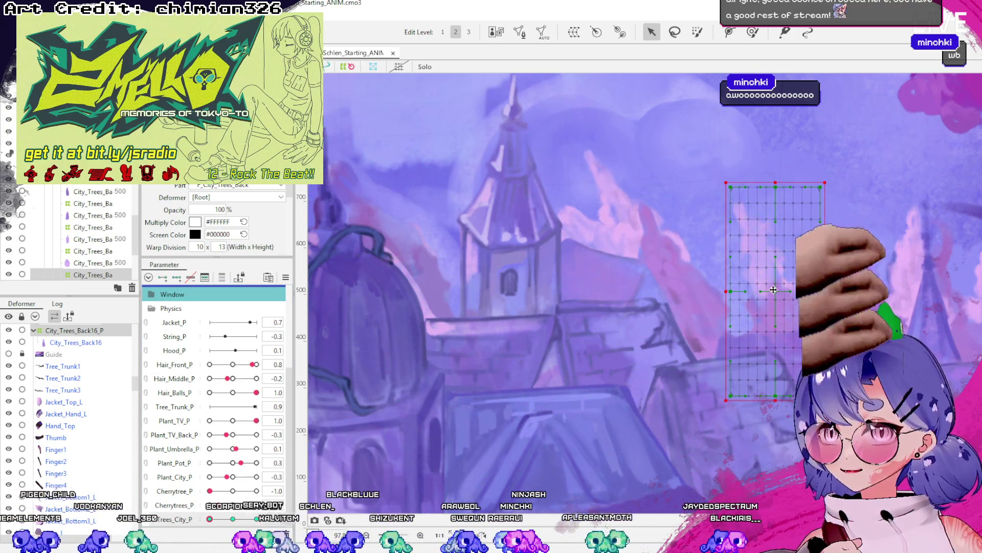
Nudge the City_Trees_Back16_P warp grid slightly left, undoing an accidental move and rotation.
drag(785, 290, 768, 290)
drag(824, 176, 841, 186)
key(ctrl+z)
key(ctrl+z)
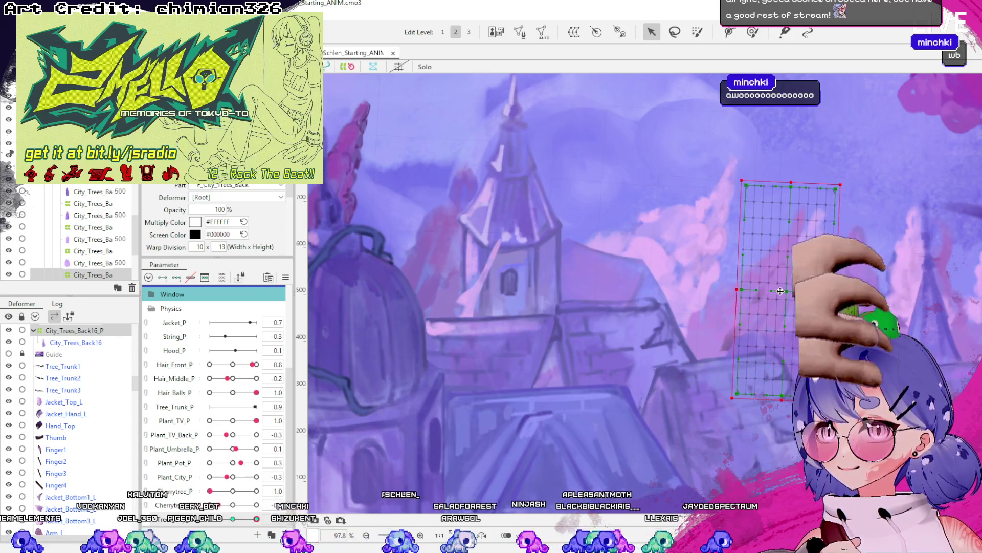
key(ctrl+z)
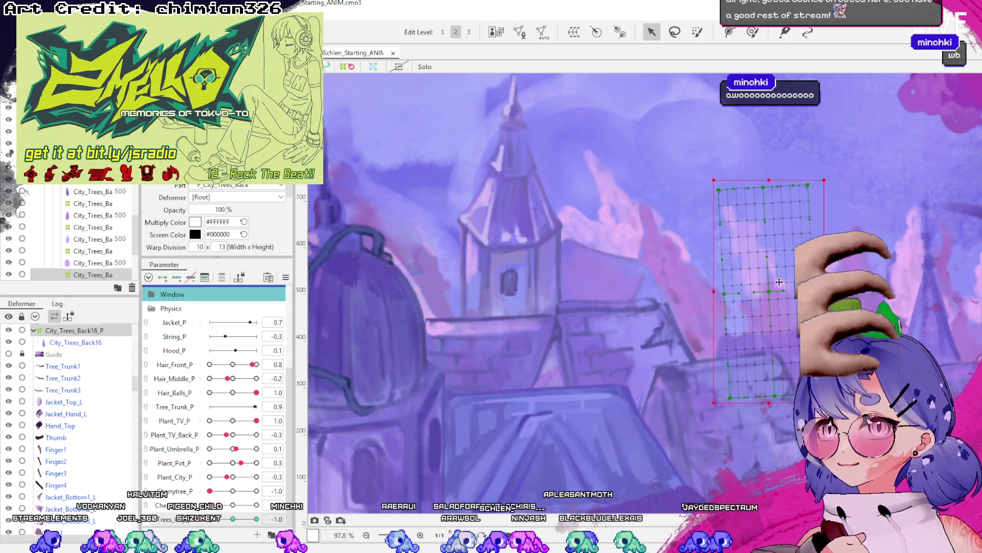
drag(759, 294, 778, 294)
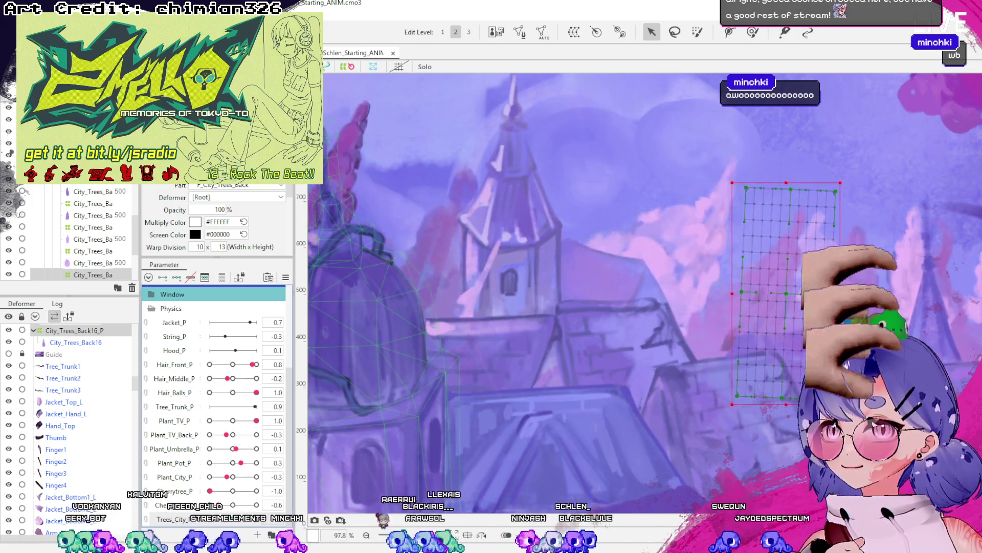
Bend the warp grid by moving its top points and pulling its centre point left.
click(793, 295)
mouse_move(798, 190)
mouse_down()
mouse_move(811, 189)
mouse_move(781, 190)
mouse_up()
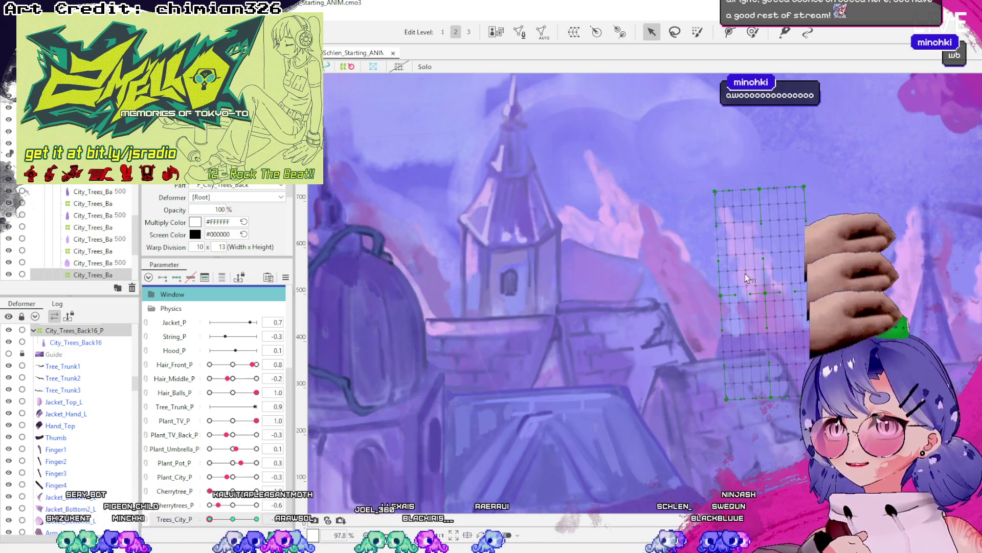
drag(768, 296, 756, 293)
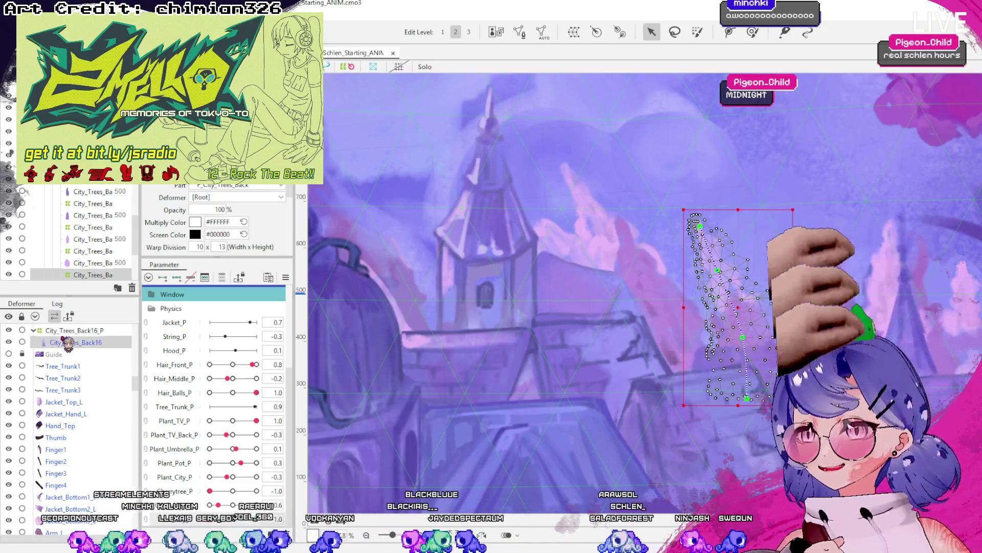
click(33, 331)
click(56, 353)
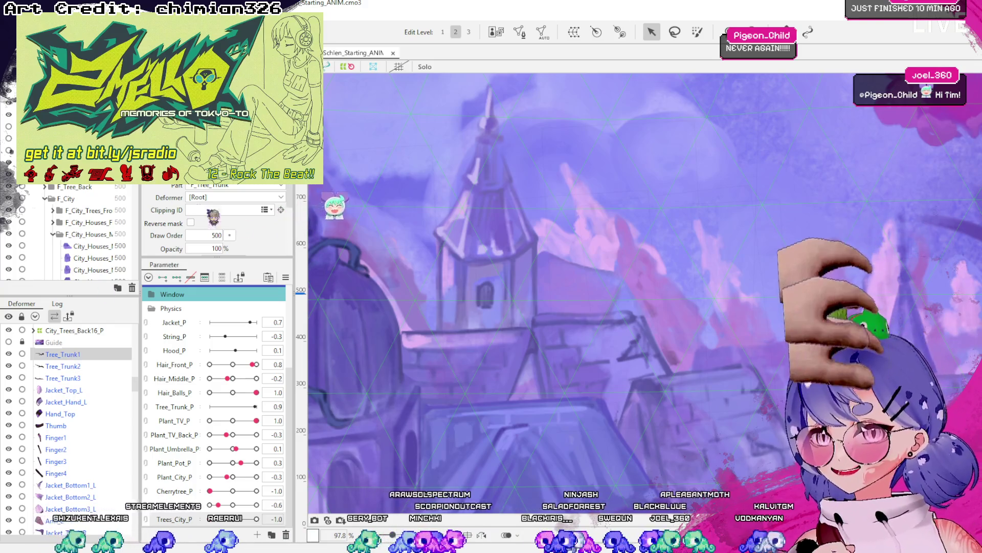
click(745, 301)
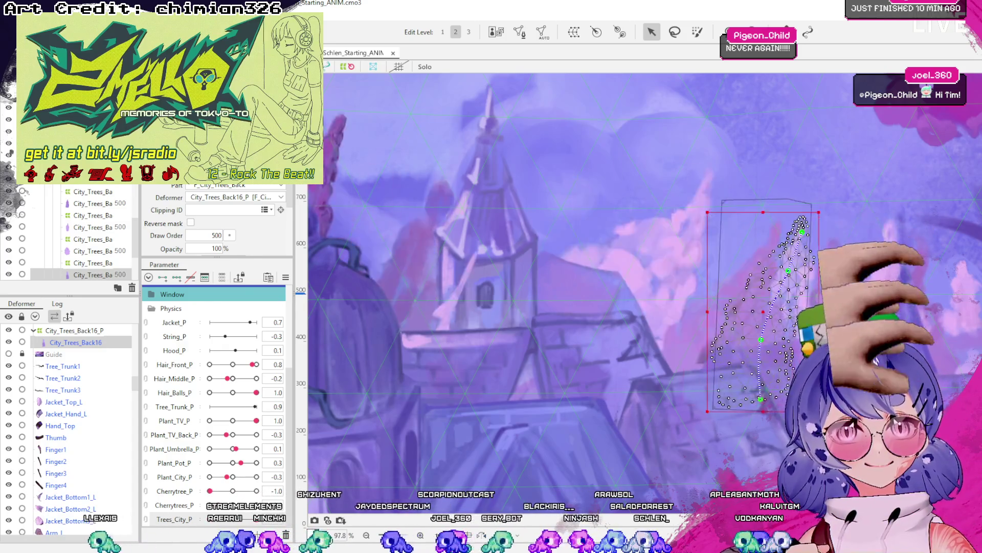
scroll(626, 296, down, 5)
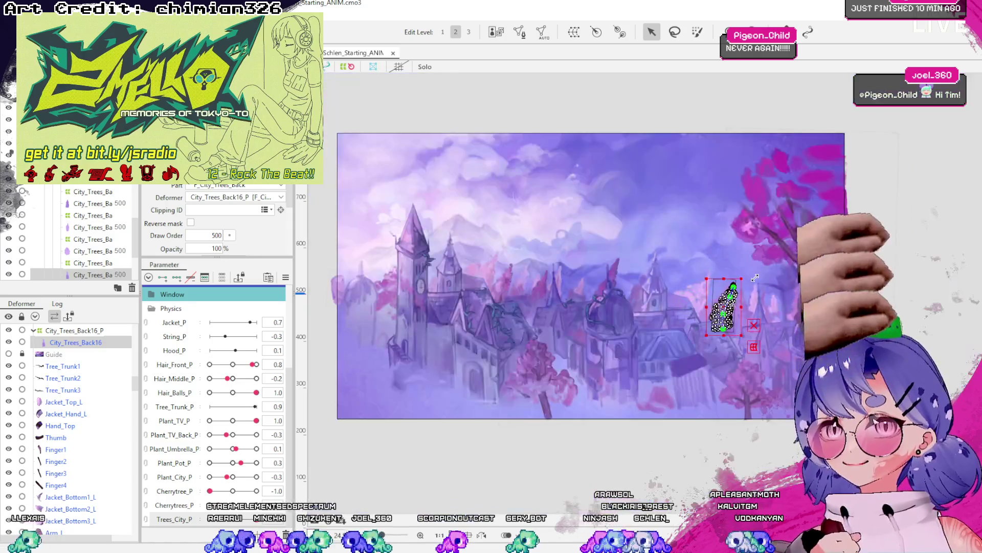
scroll(625, 296, up, 3)
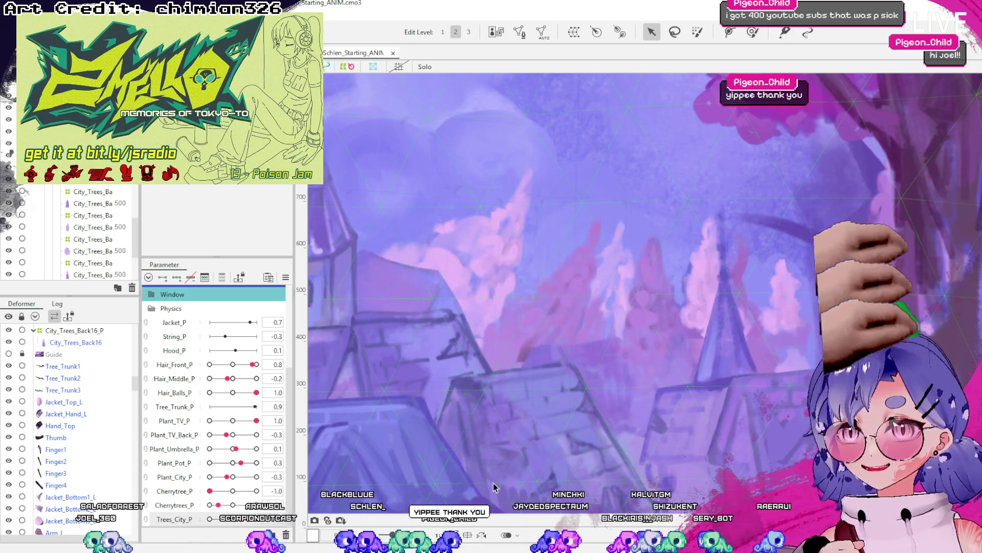
scroll(778, 307, up, 3)
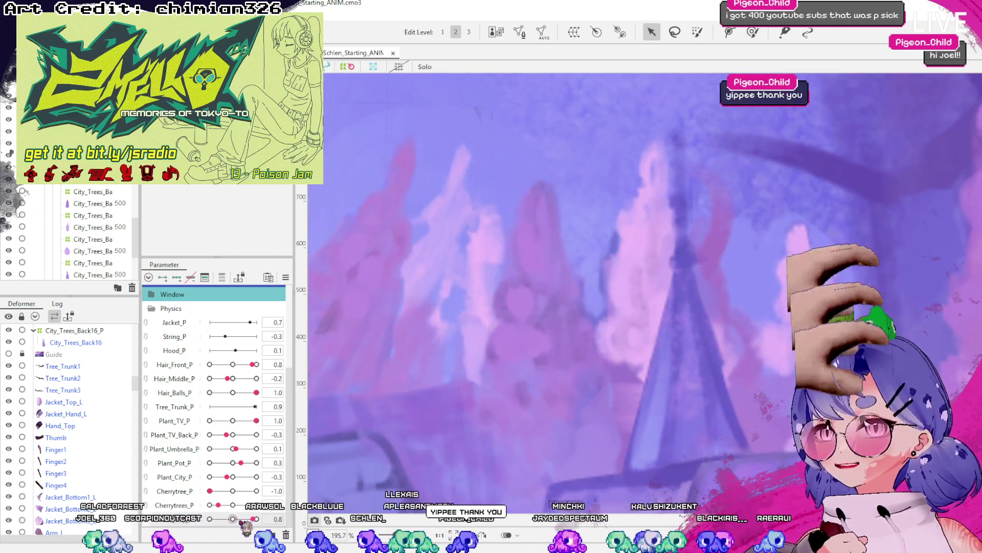
Select the City_Trees_Back18 tree mesh and toggle its transform box off and on.
click(490, 254)
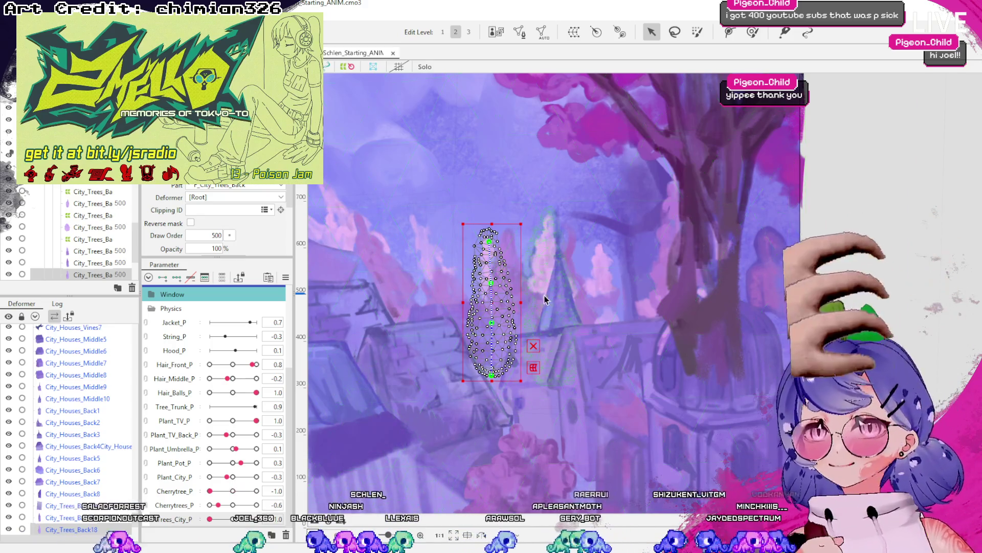
scroll(546, 296, up, 2)
scroll(590, 396, down, 1)
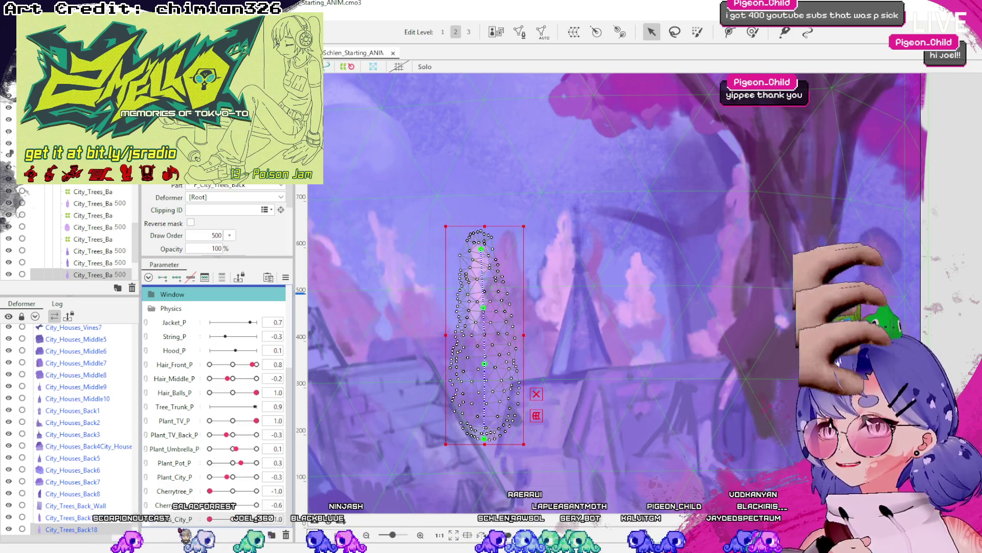
click(423, 491)
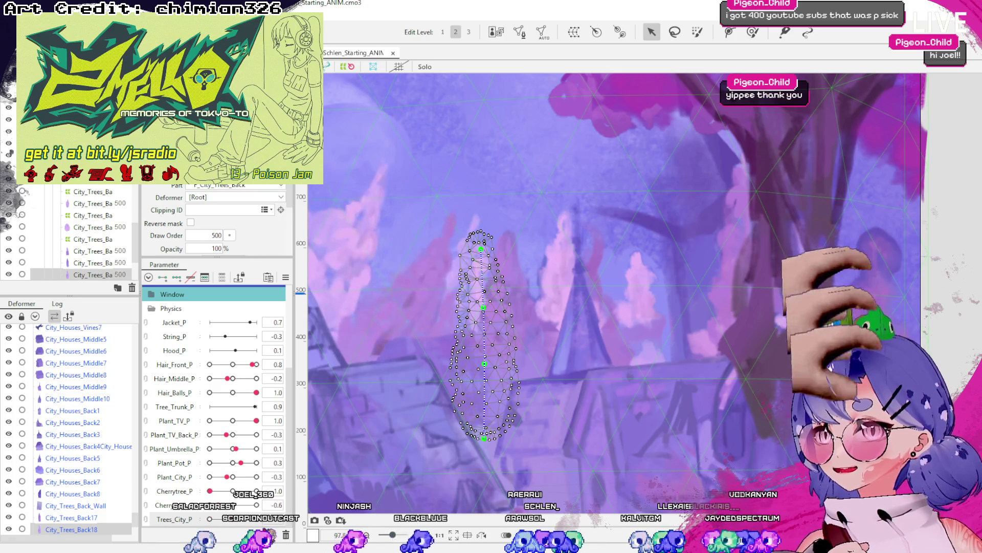
click(450, 433)
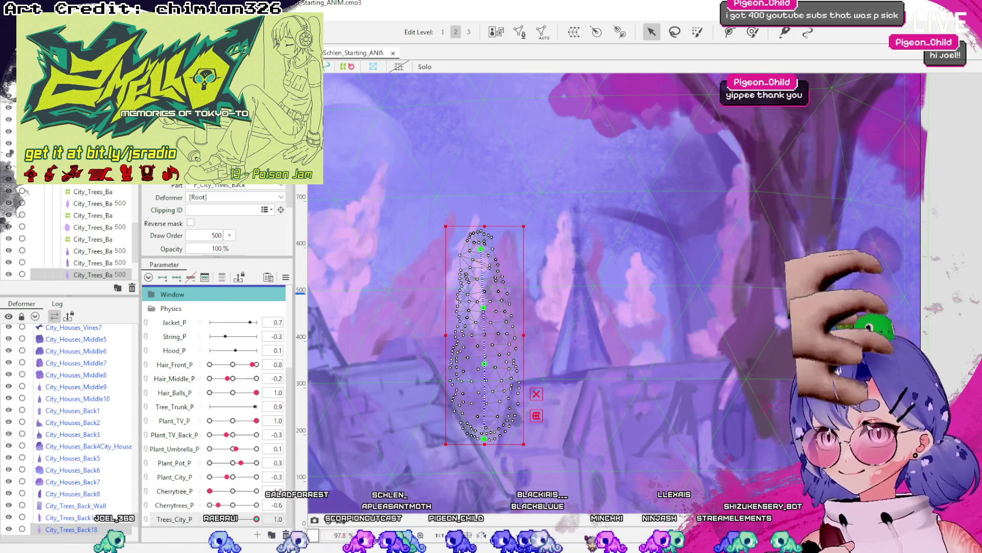
Curve City_Trees_Back18 by pulling its top and middle path points right and lower points left.
drag(481, 249, 523, 252)
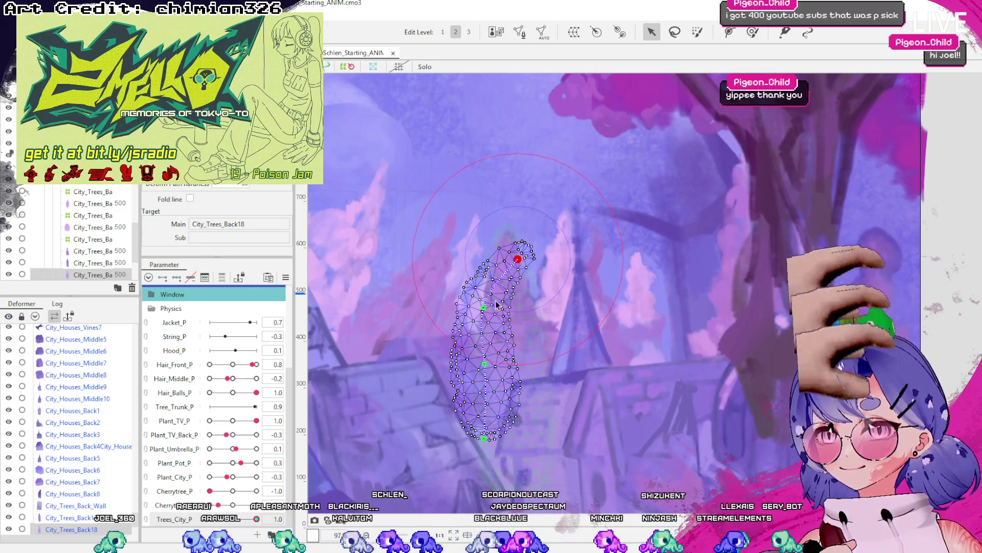
drag(497, 304, 504, 311)
drag(483, 364, 479, 363)
drag(503, 307, 497, 305)
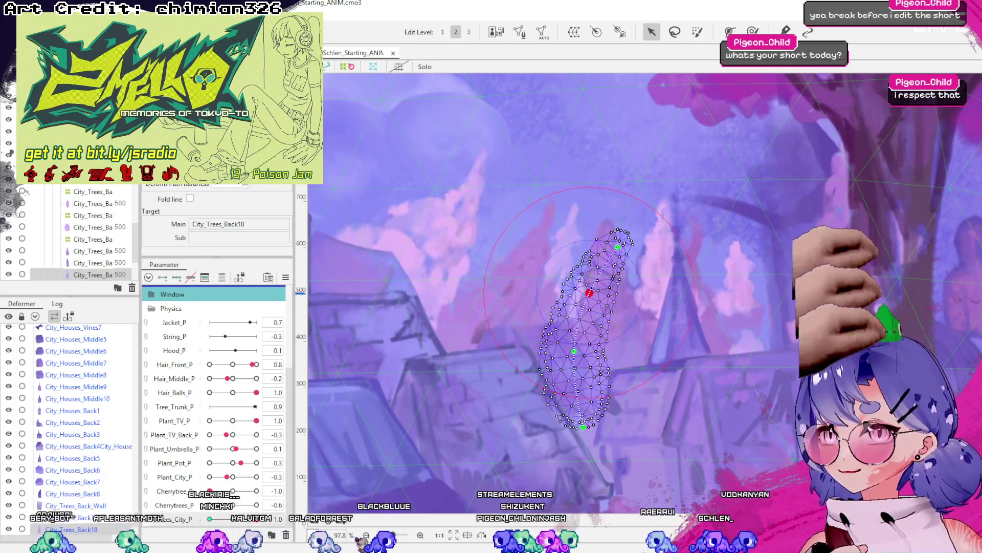
scroll(675, 360, down, 5)
scroll(572, 378, up, 3)
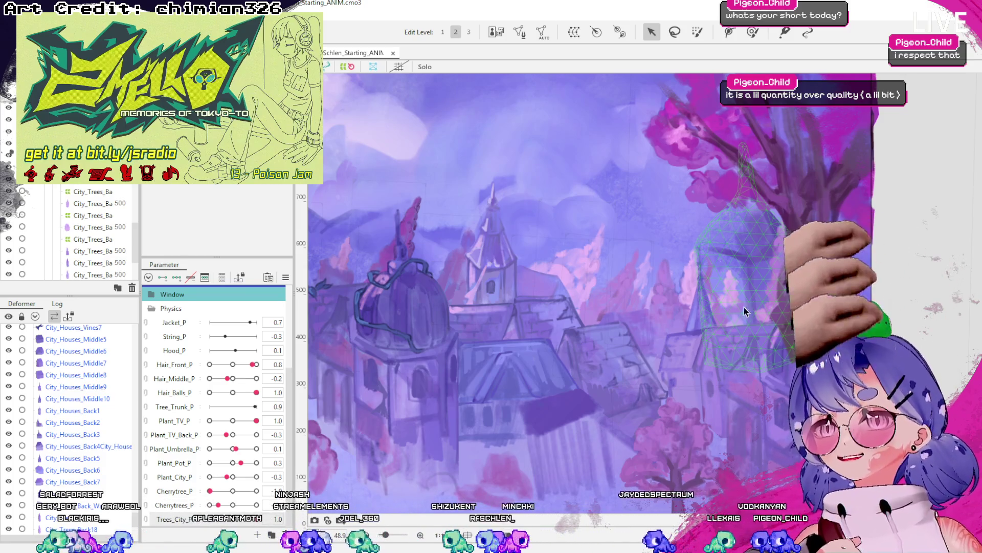
Select the City_Trees_Back18 mesh and switch to its parent City_Trees_Back18_P warp deformer.
scroll(744, 307, up, 2)
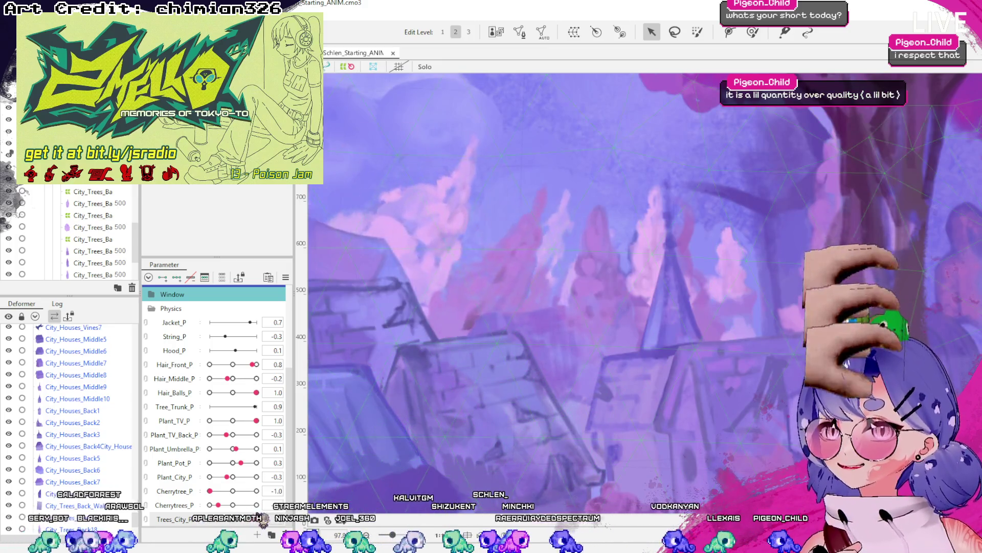
click(568, 284)
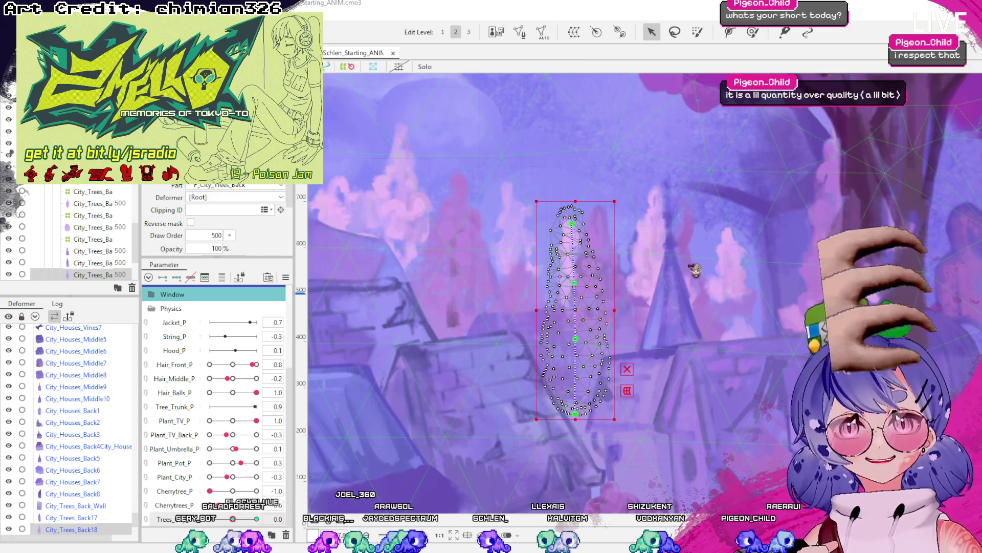
click(596, 366)
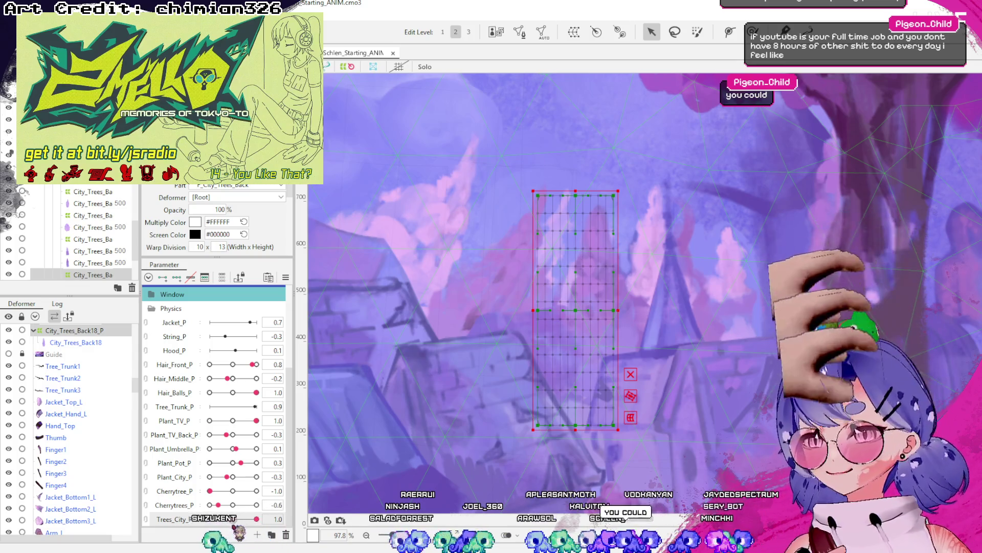
Return Trees_City_P to its 0.0 key and reselect the City_Trees_Back18_P deformer.
click(233, 519)
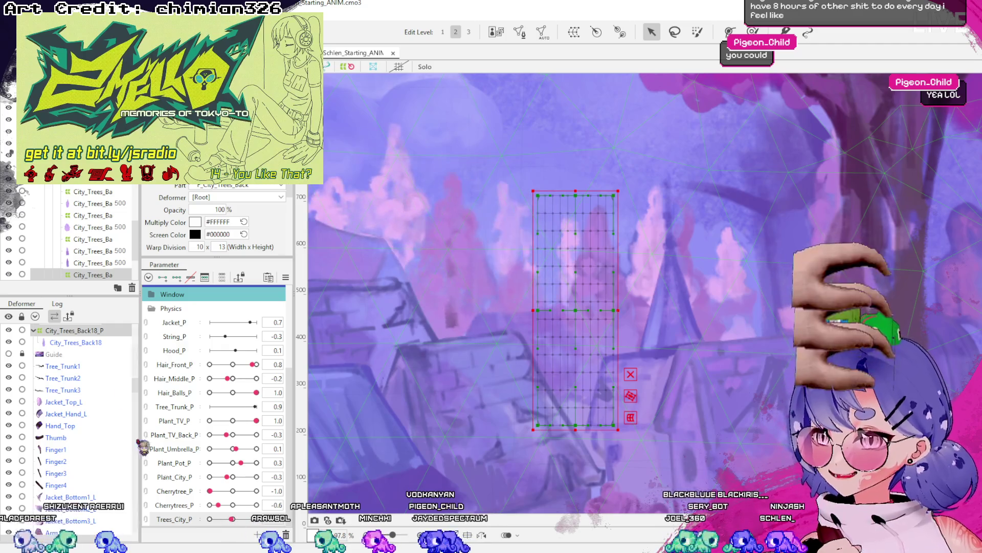
click(76, 343)
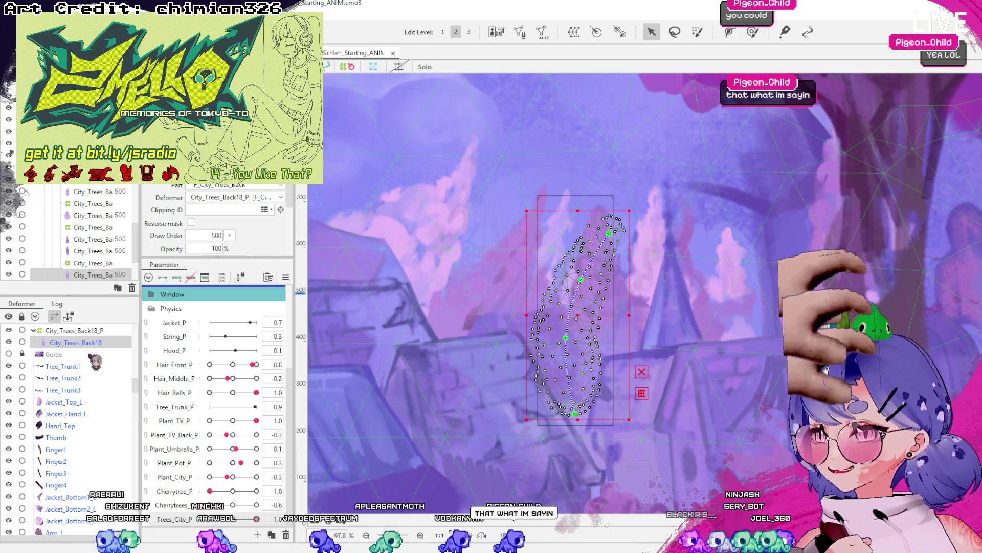
click(74, 330)
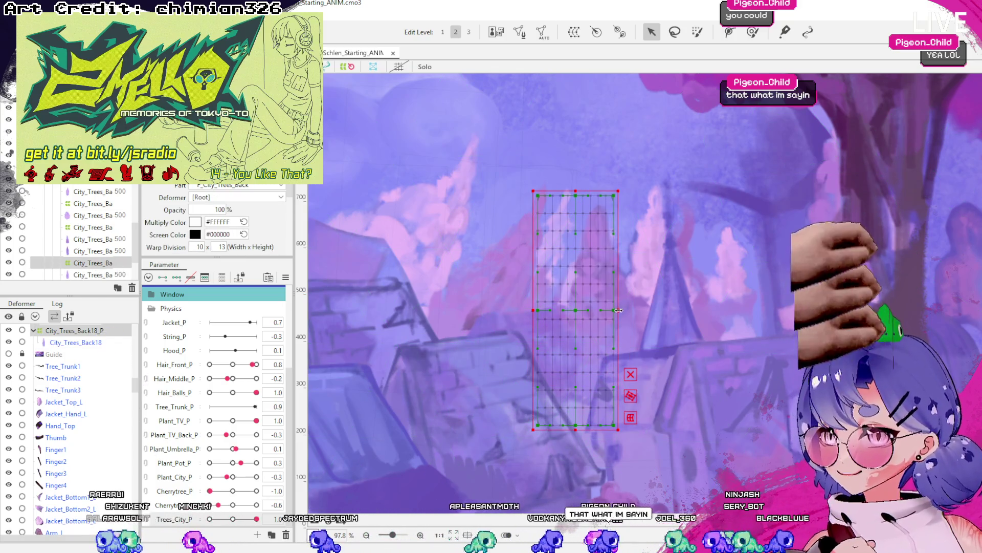
Widen the warp grid on both sides and shift it over the back tree.
drag(619, 310, 634, 311)
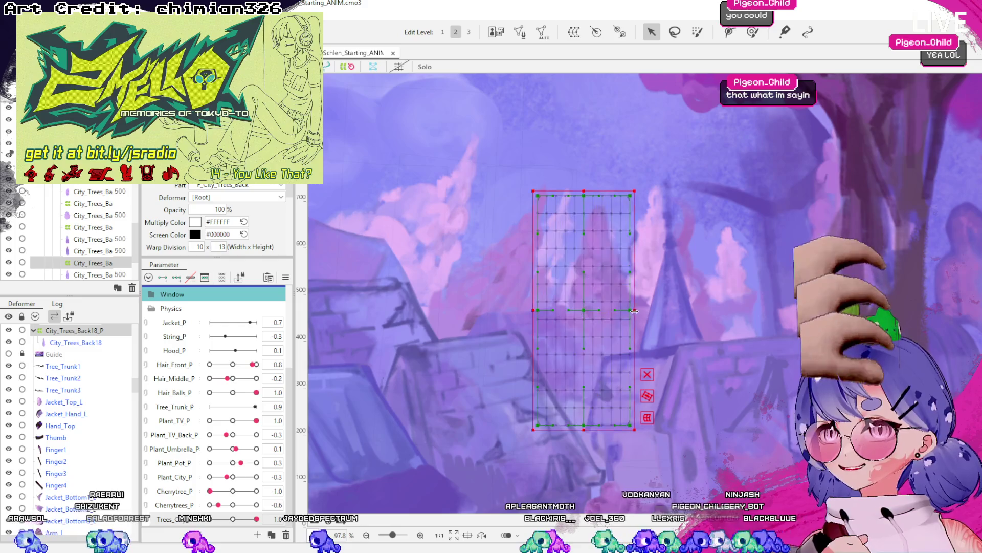
drag(539, 311, 521, 310)
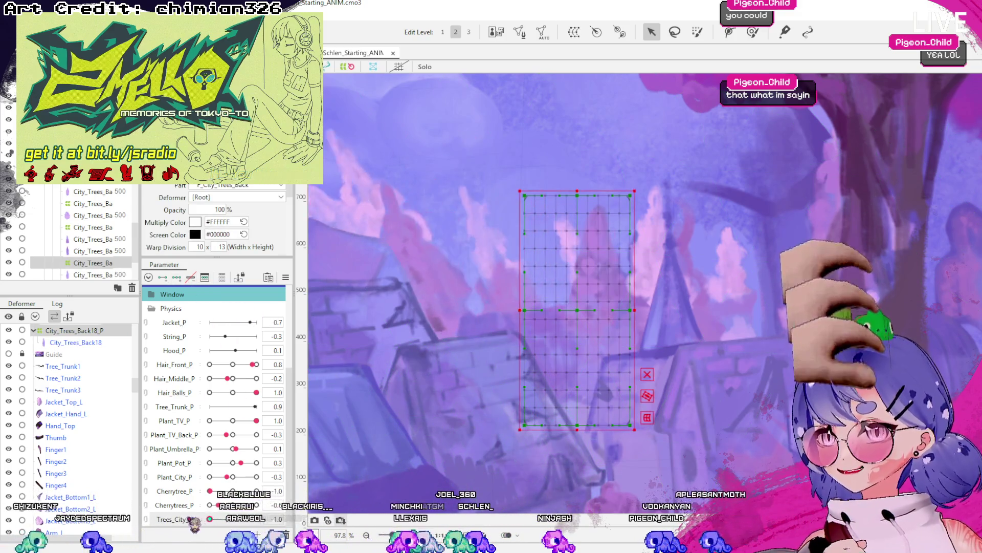
mouse_move(580, 307)
mouse_down()
mouse_move(590, 308)
mouse_move(566, 311)
mouse_up()
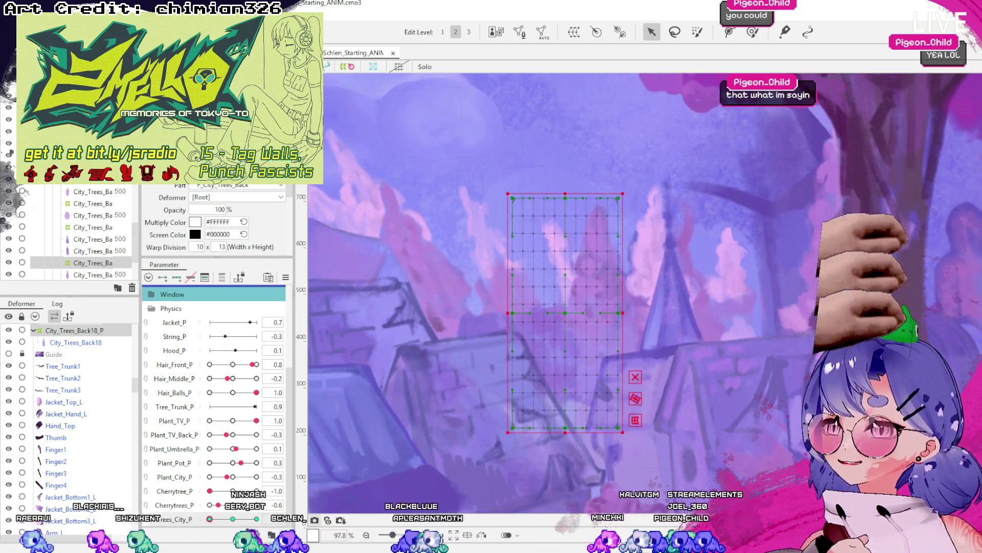
key(Escape)
key(ctrl+z)
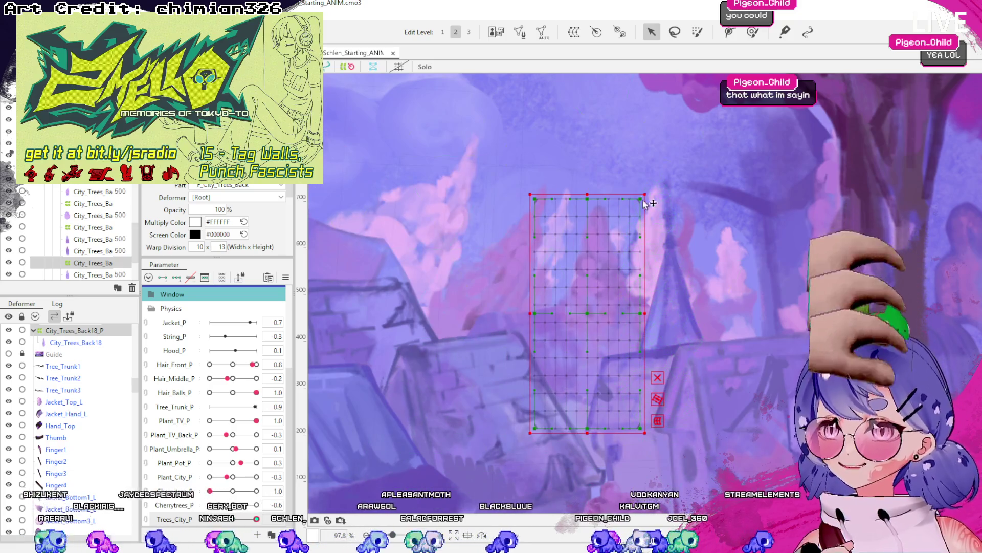
Keep the warp grid untilted and bend its middle column to the right.
drag(646, 189, 652, 194)
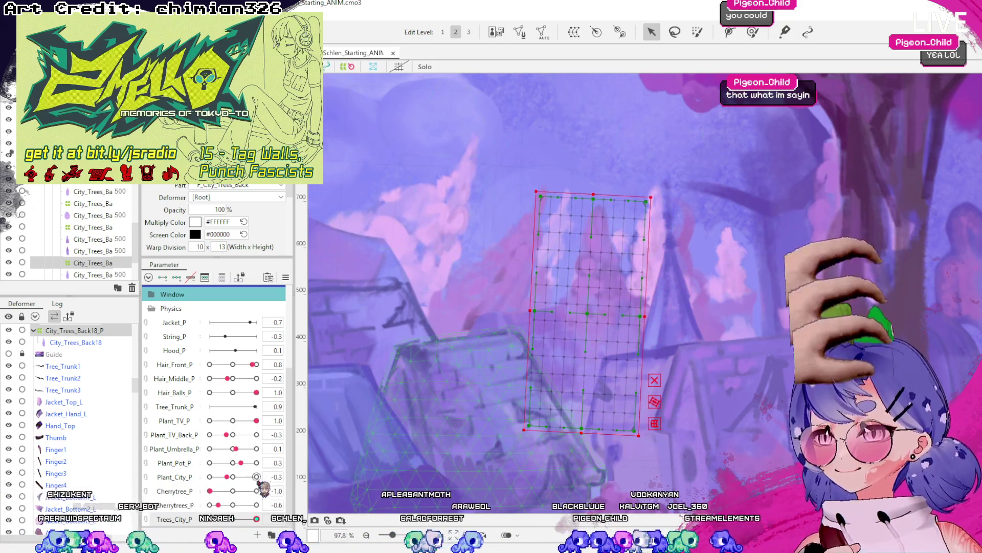
key(ctrl+z)
key(ctrl+z)
drag(623, 188, 615, 187)
key(ctrl+z)
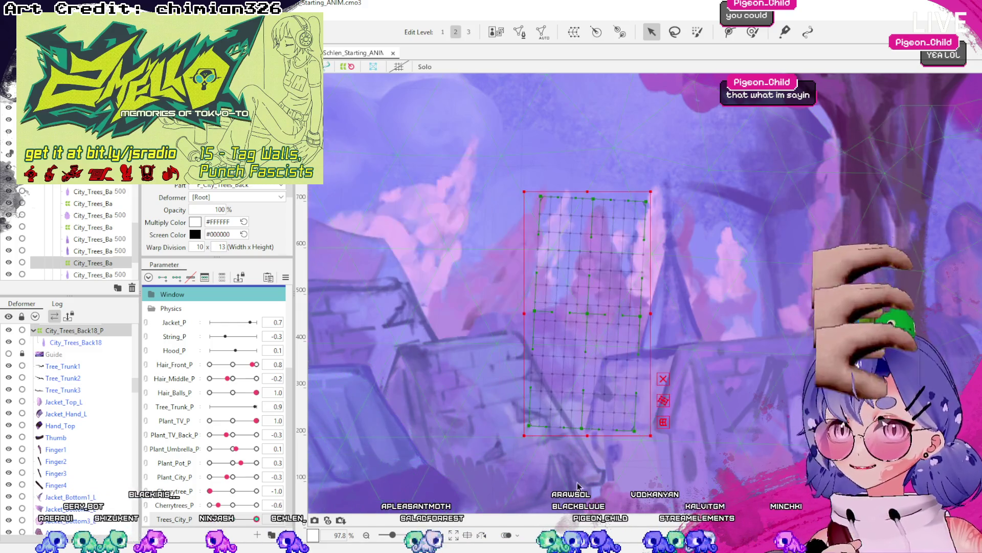
drag(588, 314, 598, 314)
drag(602, 201, 618, 201)
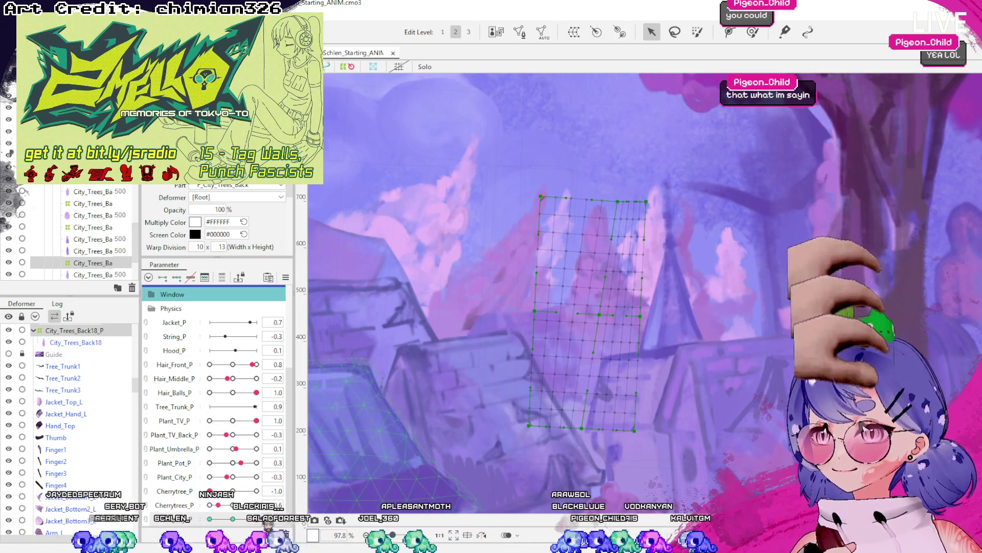
Skew the grid so the tree top leans, pulling centre and top points left.
drag(547, 264, 521, 264)
drag(569, 314, 553, 314)
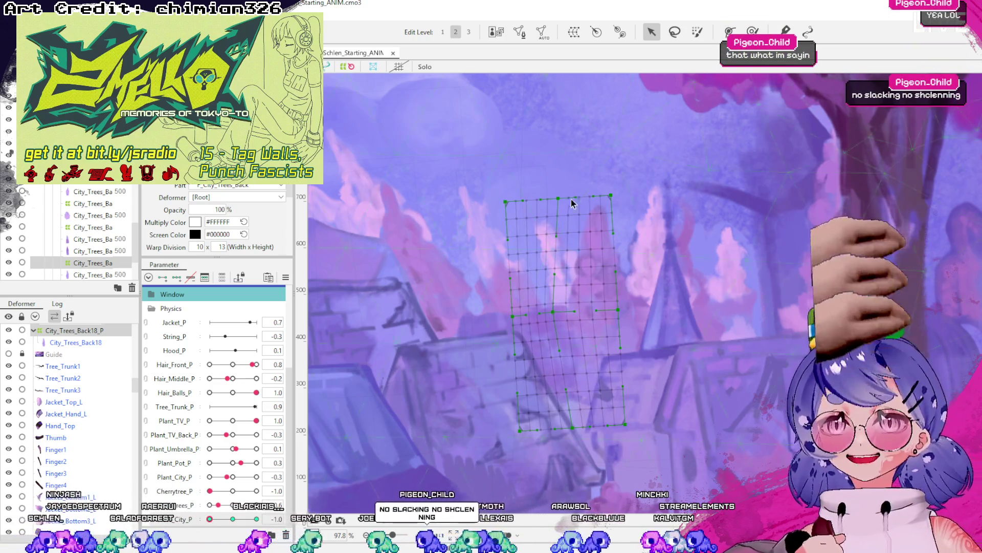
drag(557, 199, 541, 199)
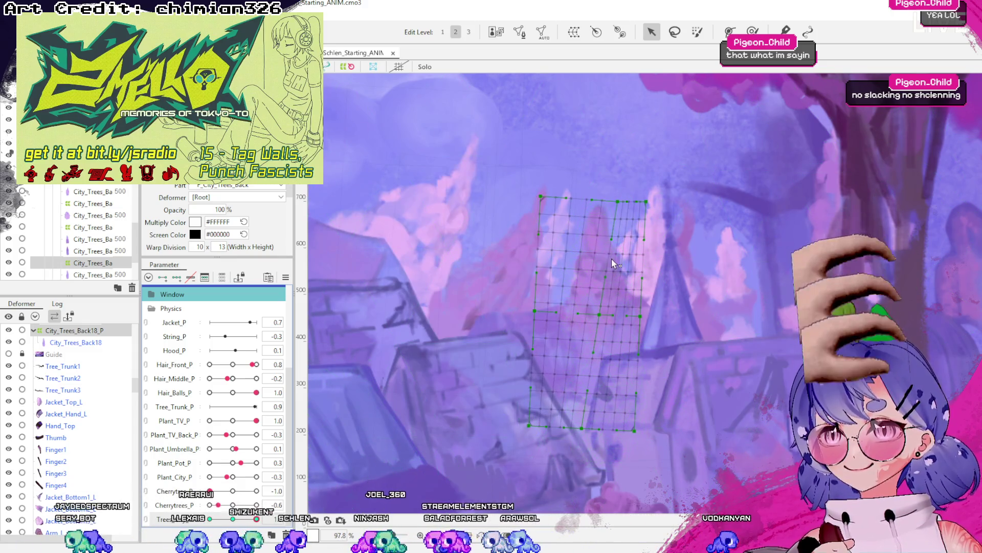
click(605, 261)
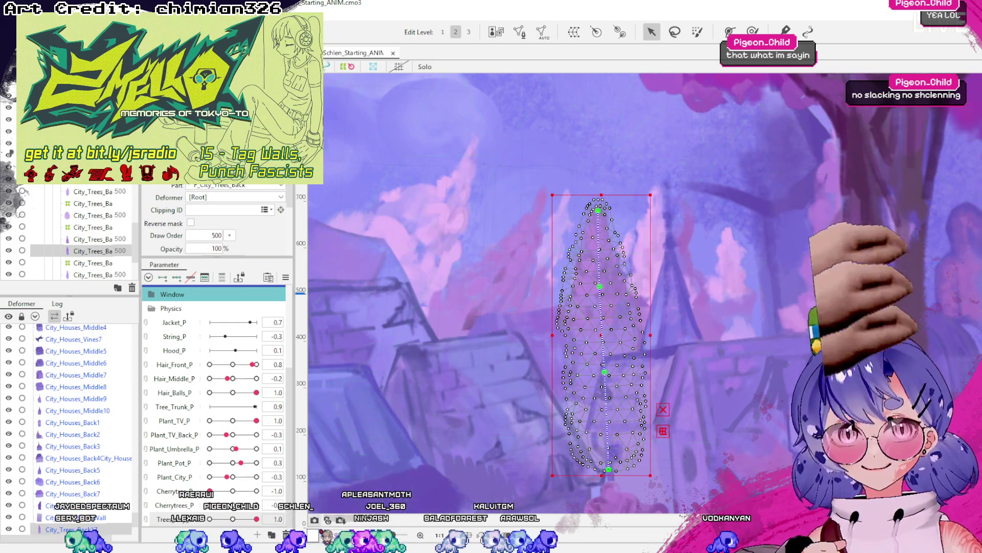
At Trees_City_P 1, curve City_Trees_Back17's tip right and nudge its middle and base left.
drag(232, 518, 257, 519)
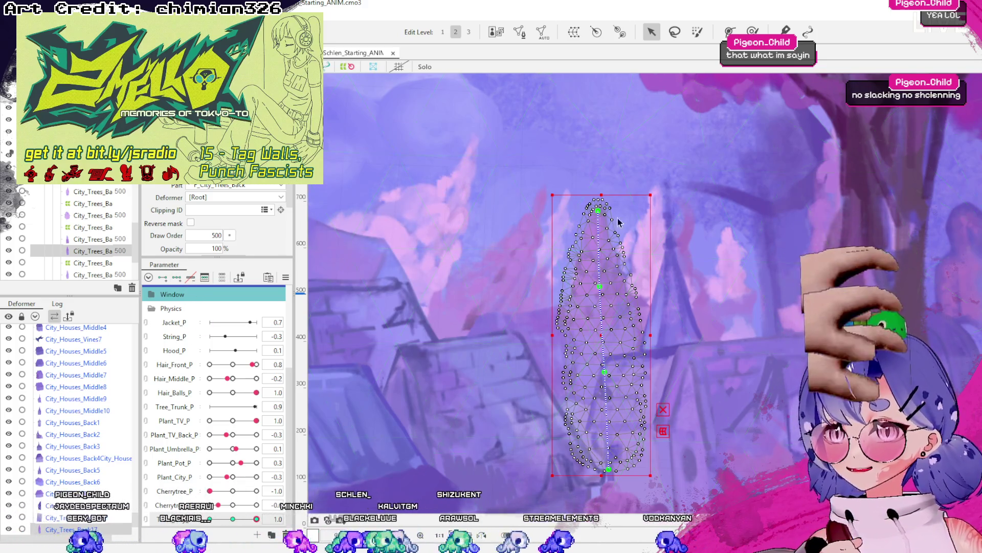
drag(598, 215, 649, 219)
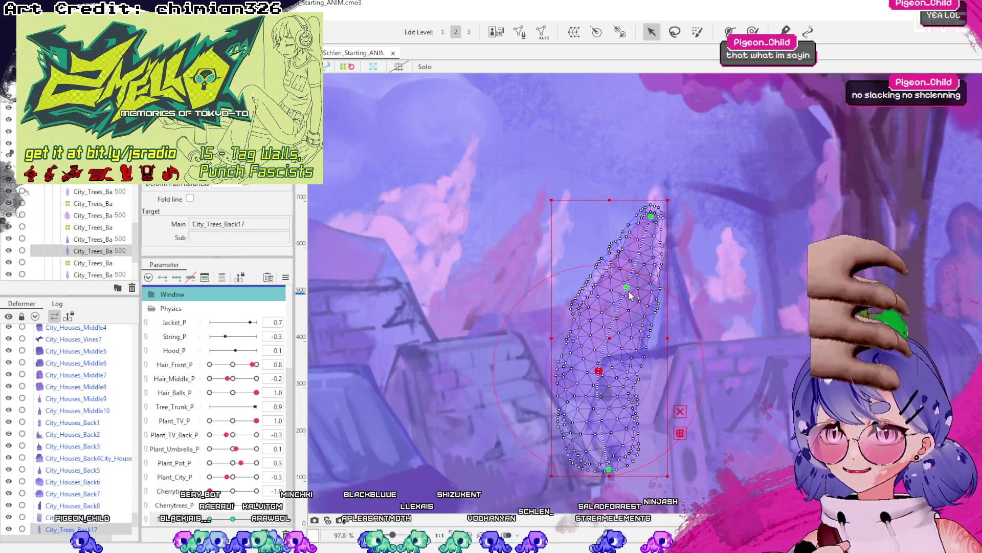
drag(629, 287, 618, 286)
drag(257, 519, 233, 518)
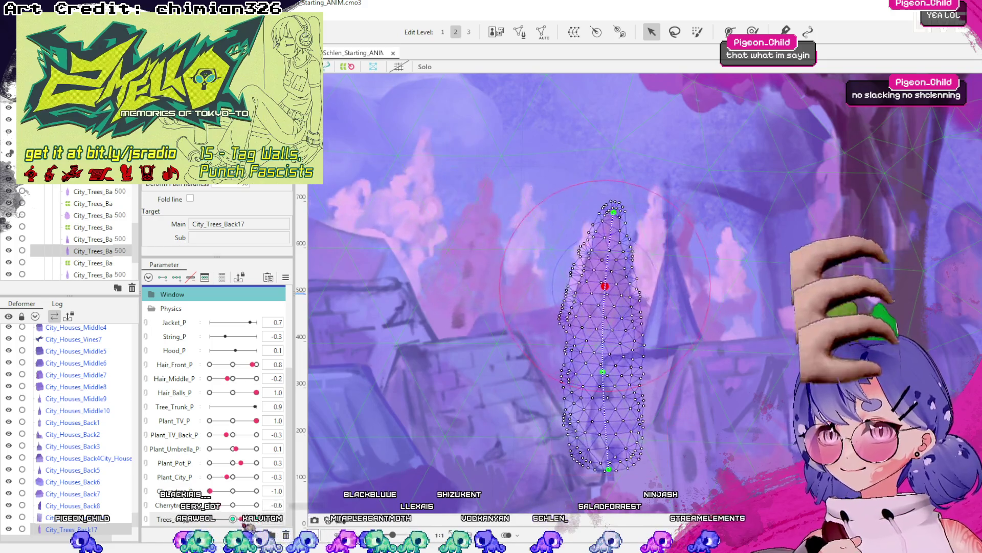
drag(599, 371, 593, 371)
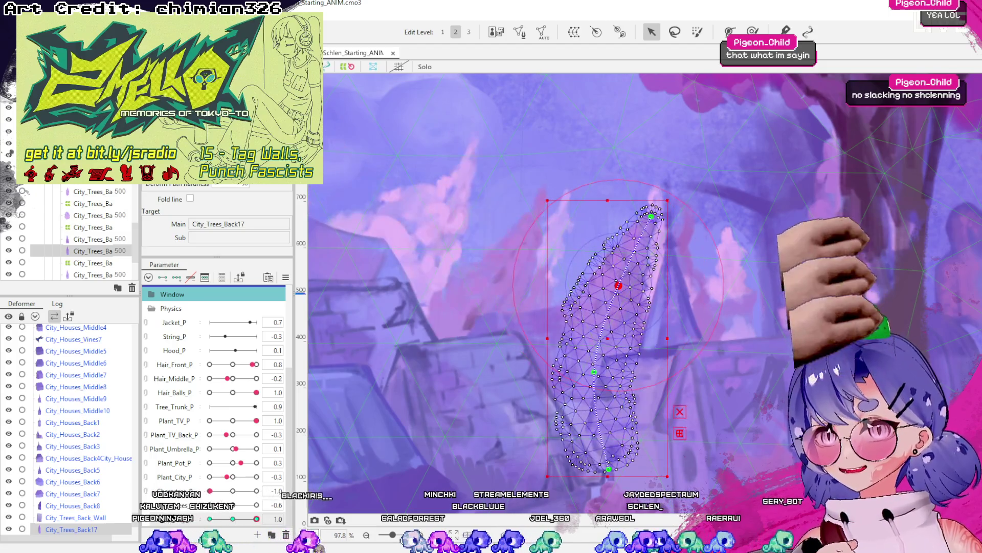
scroll(352, 486, down, 5)
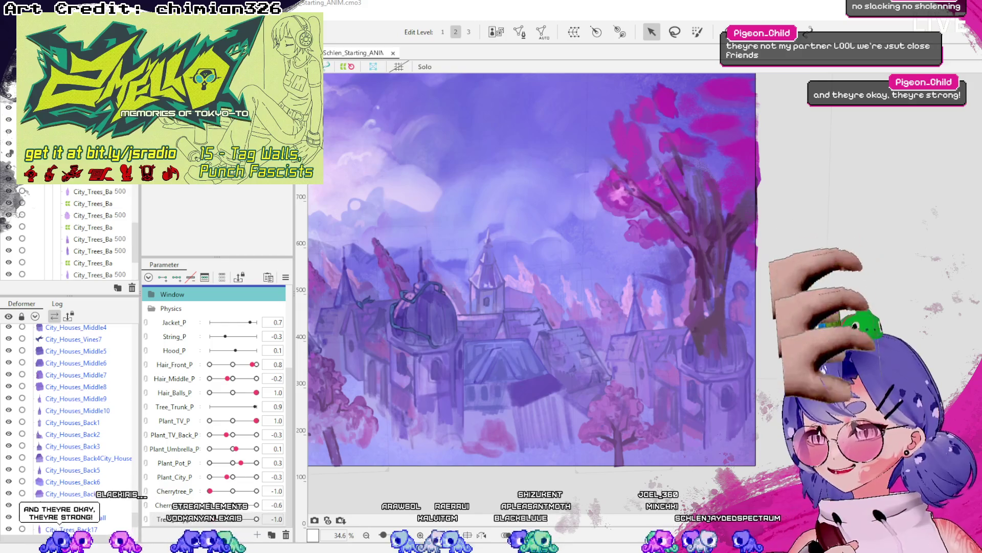
scroll(69, 427, down, 3)
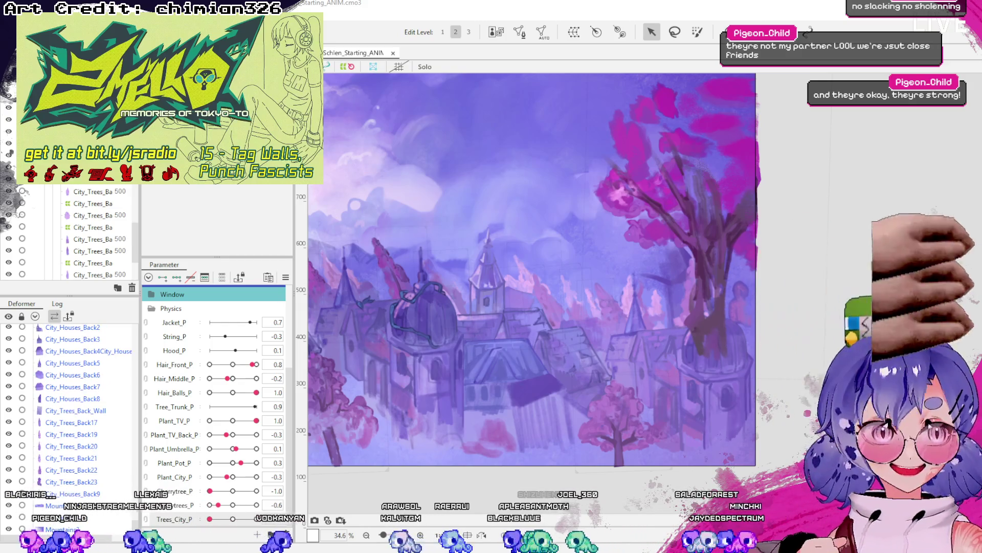
scroll(69, 427, down, 10)
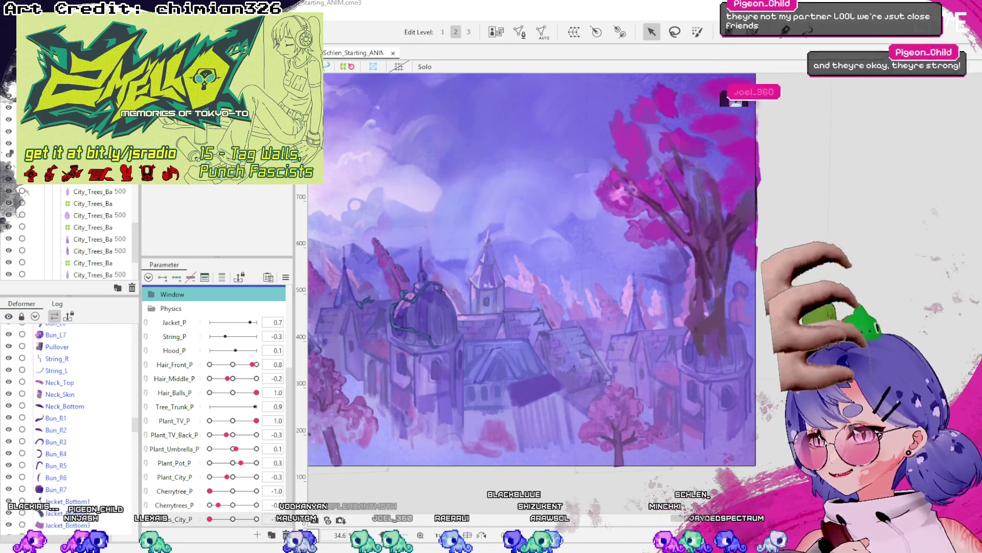
scroll(69, 428, down, 10)
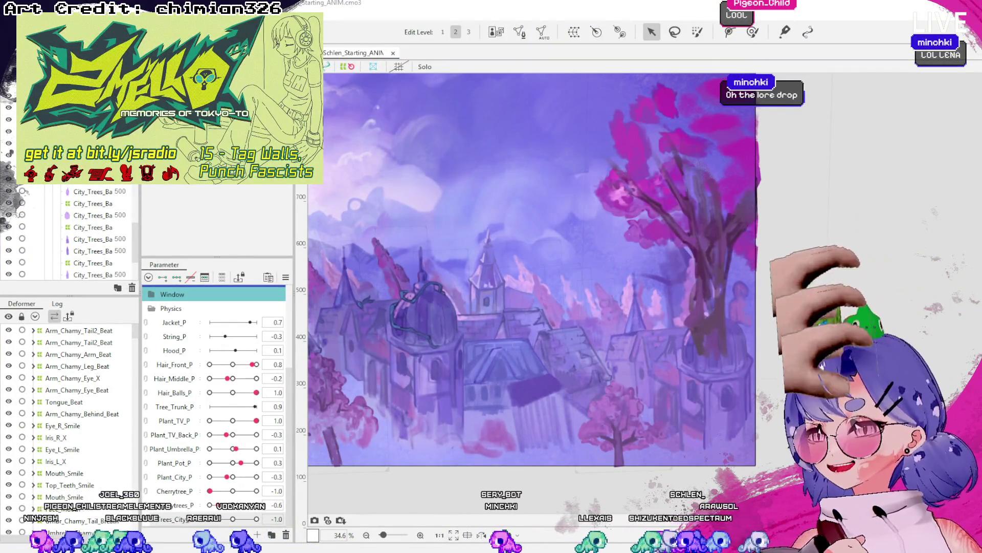
scroll(66, 425, up, 5)
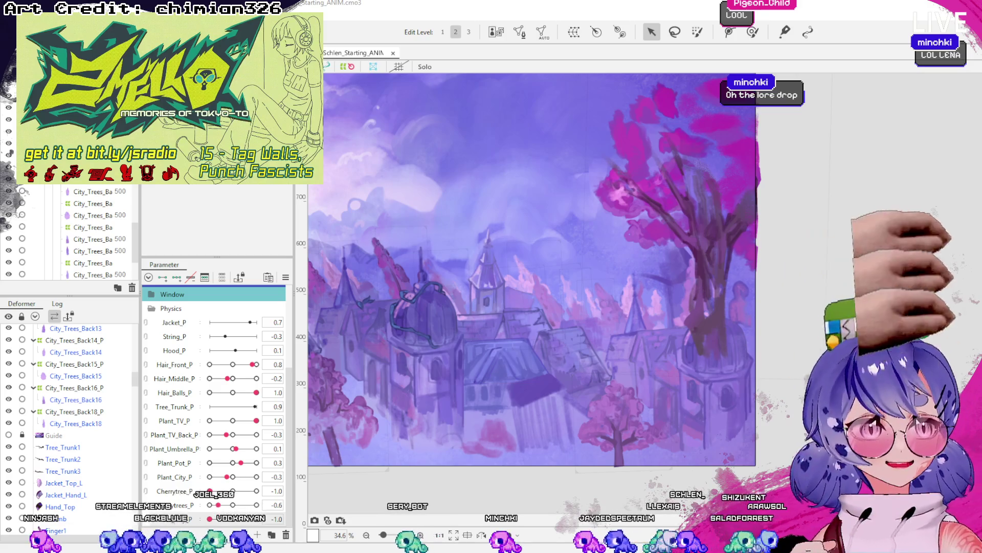
scroll(66, 425, up, 2)
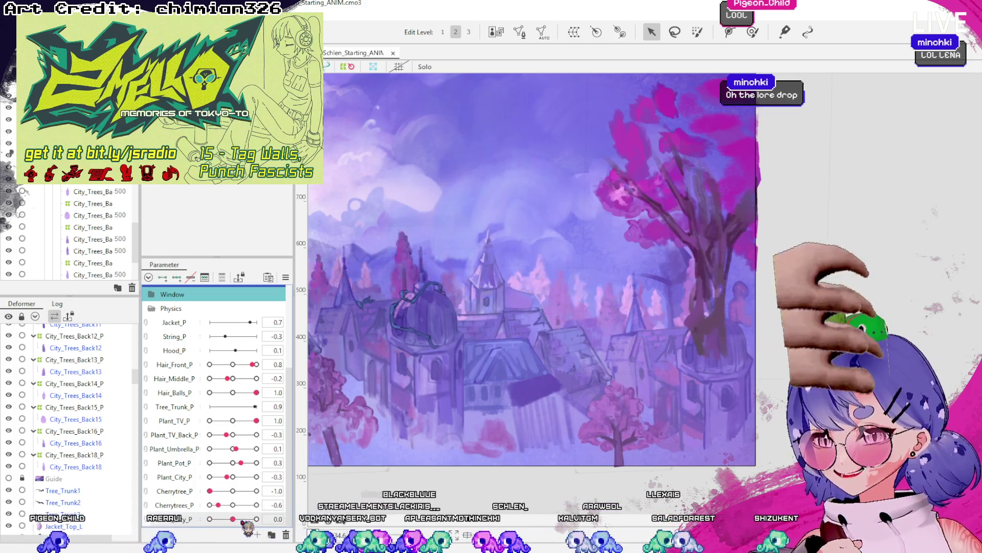
scroll(595, 310, up, 3)
Select City_Trees_Back17, preview its sway on the Trees_City_P slider, then deselect it.
click(703, 302)
mouse_move(233, 519)
mouse_down()
mouse_move(257, 519)
mouse_move(219, 519)
mouse_move(256, 519)
mouse_move(233, 519)
mouse_up()
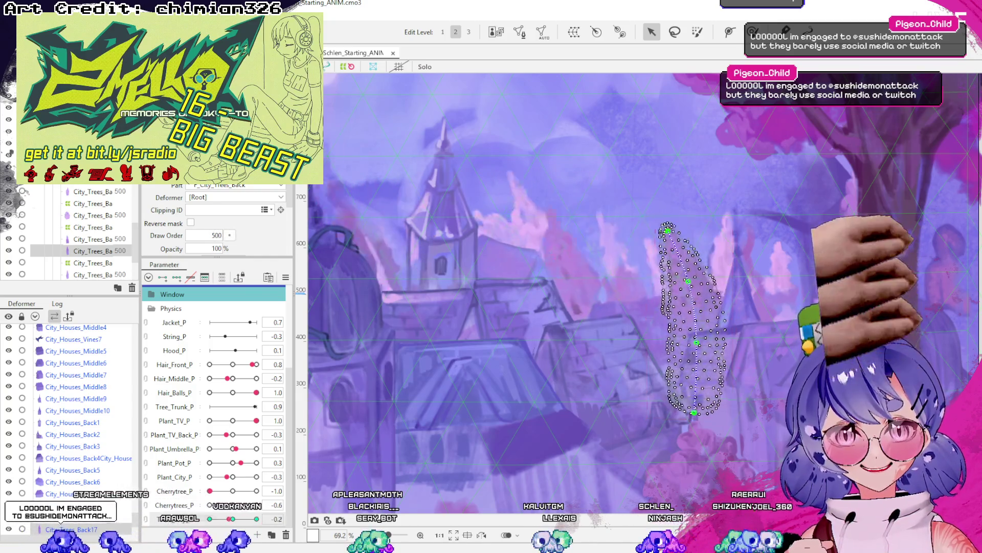
click(691, 317)
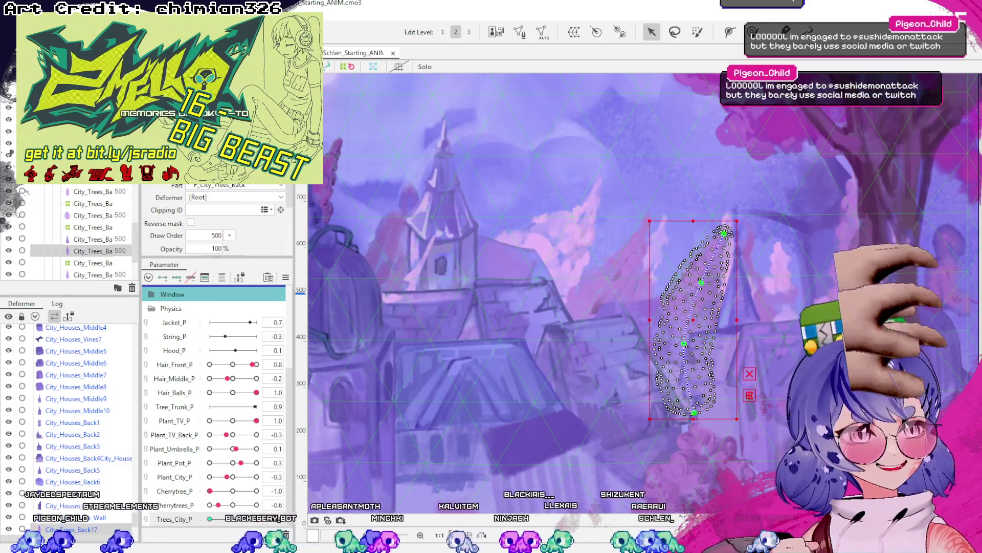
key(Escape)
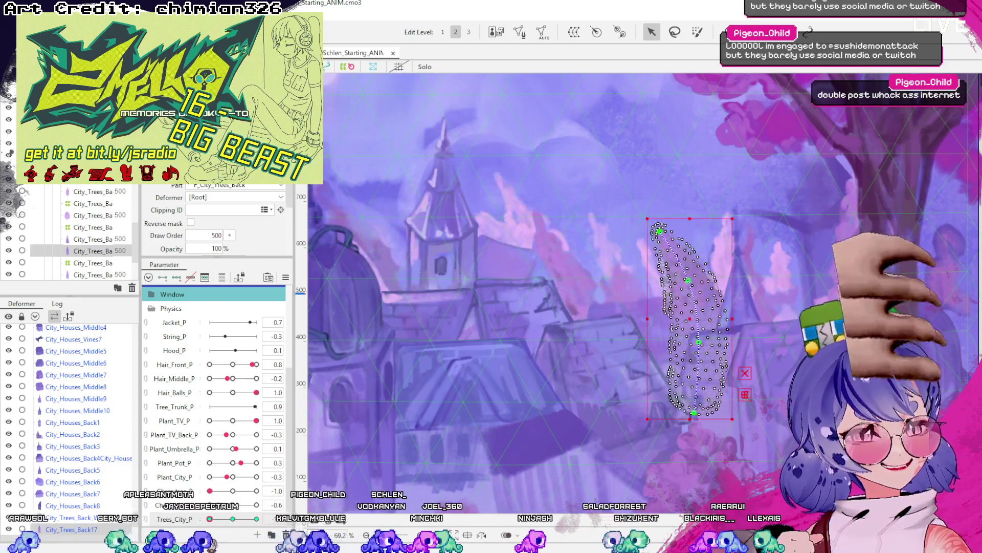
key(Escape)
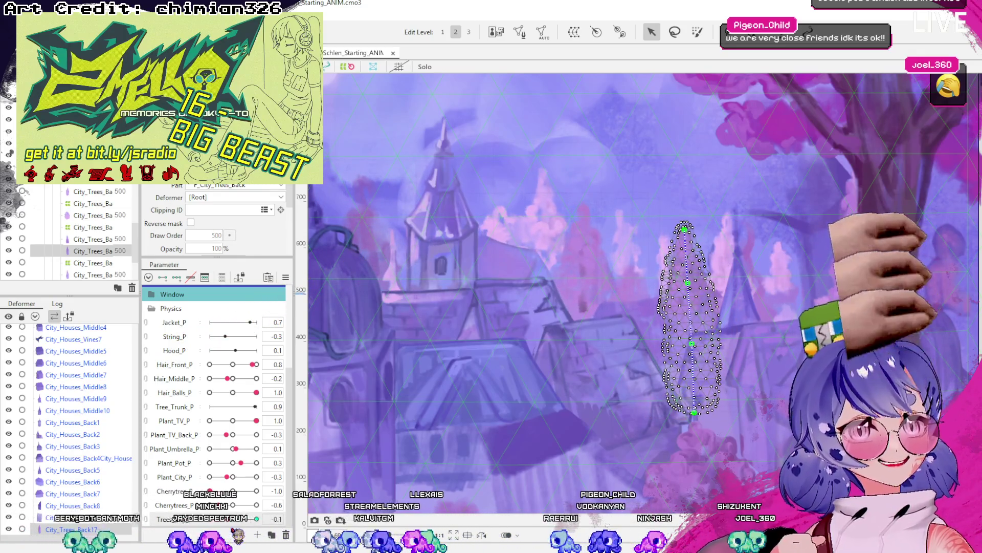
Reselect the tall pink tree mesh on the right and start reshaping it with control points.
click(691, 317)
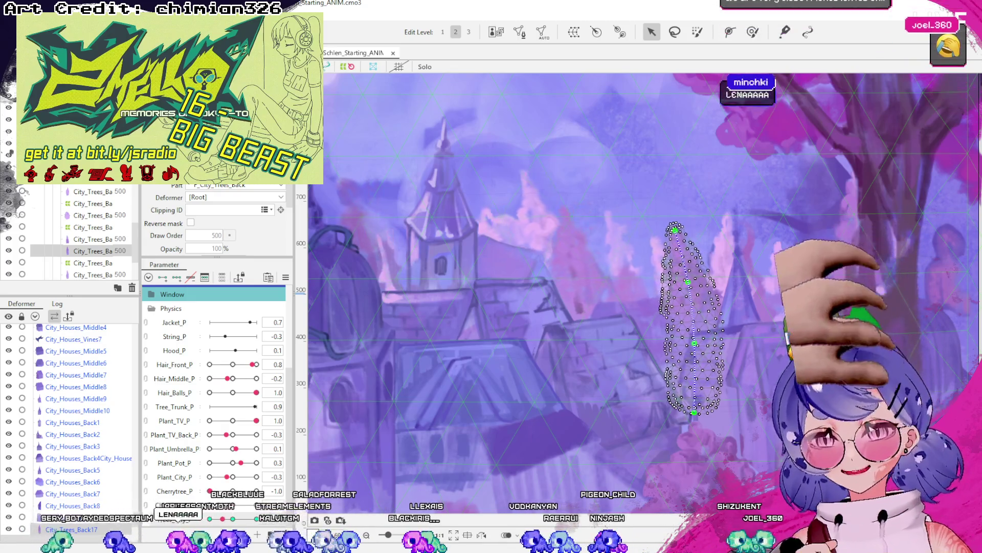
click(72, 529)
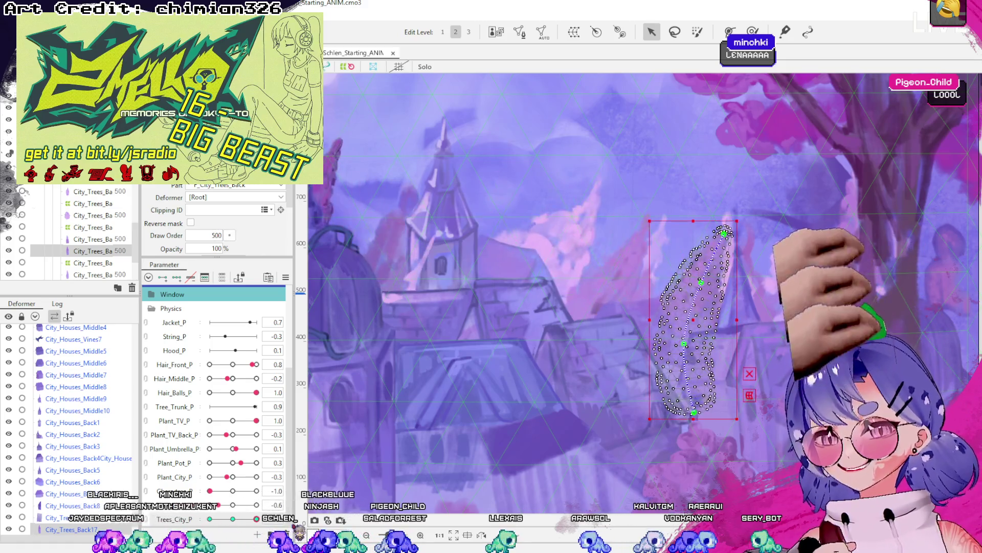
key(Escape)
click(689, 318)
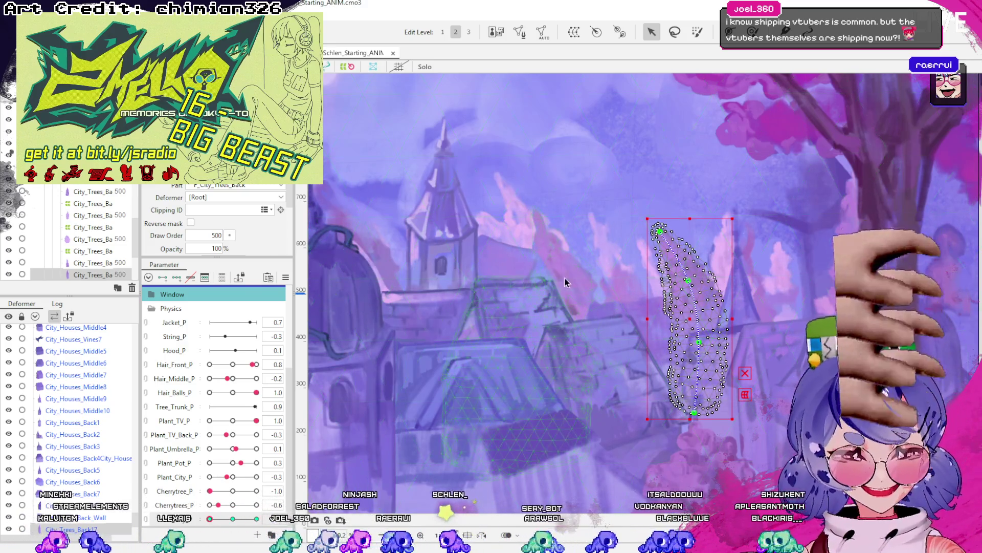
click(702, 346)
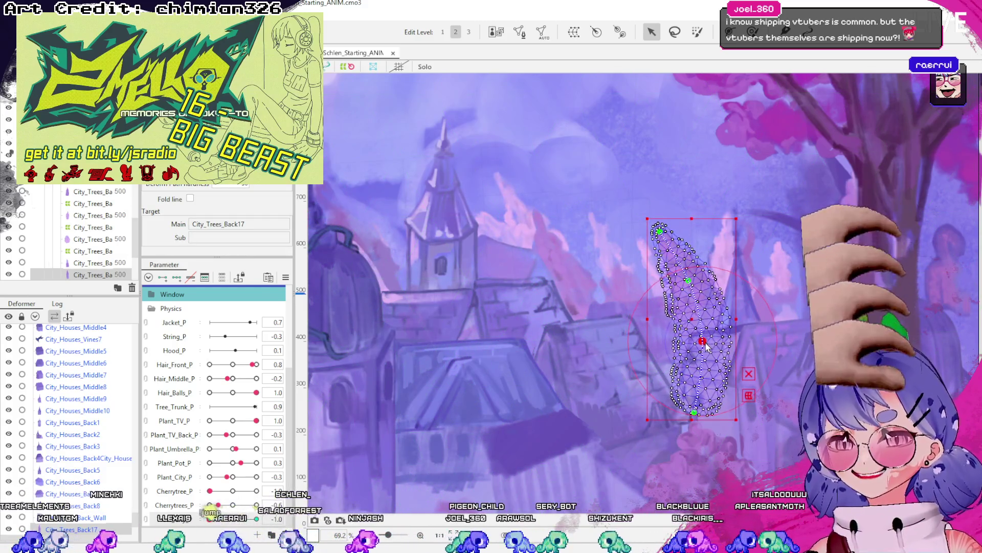
Select the tall City_Trees_Back17 tree mesh, then its City_Trees_Back17_P warp deformer.
click(689, 280)
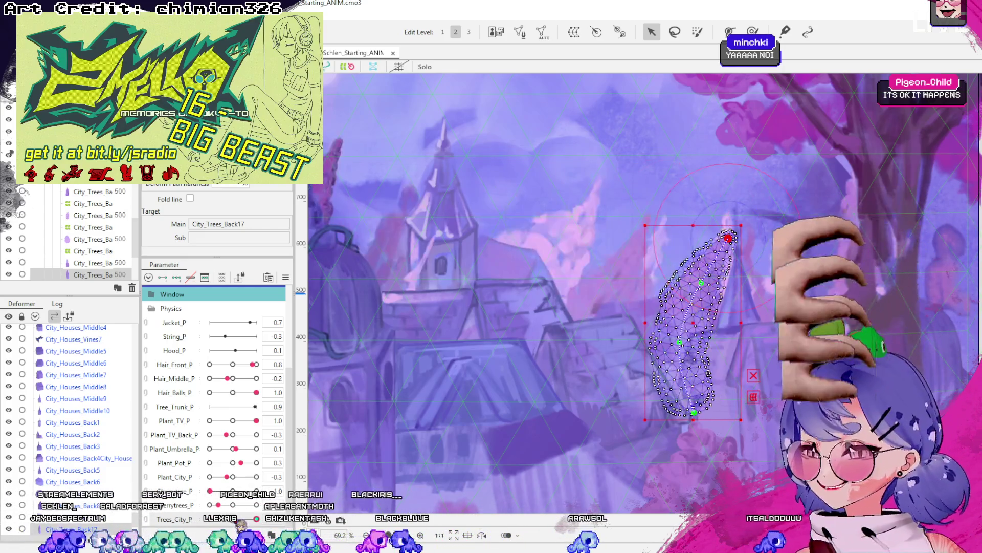
scroll(215, 221, up, 3)
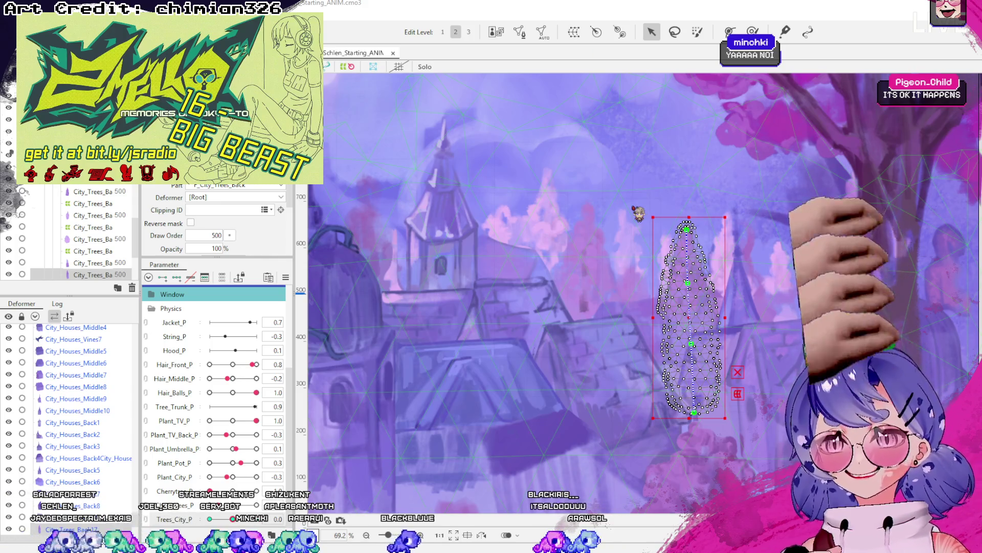
click(548, 449)
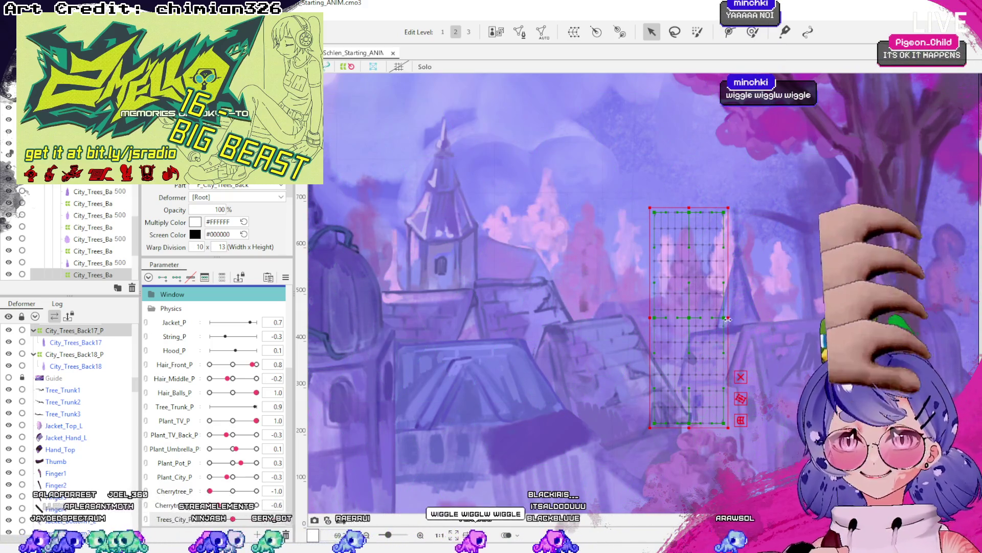
At the Trees_City_P 1.0 key, widen the tree's warp grid slightly to the left.
drag(210, 519, 256, 519)
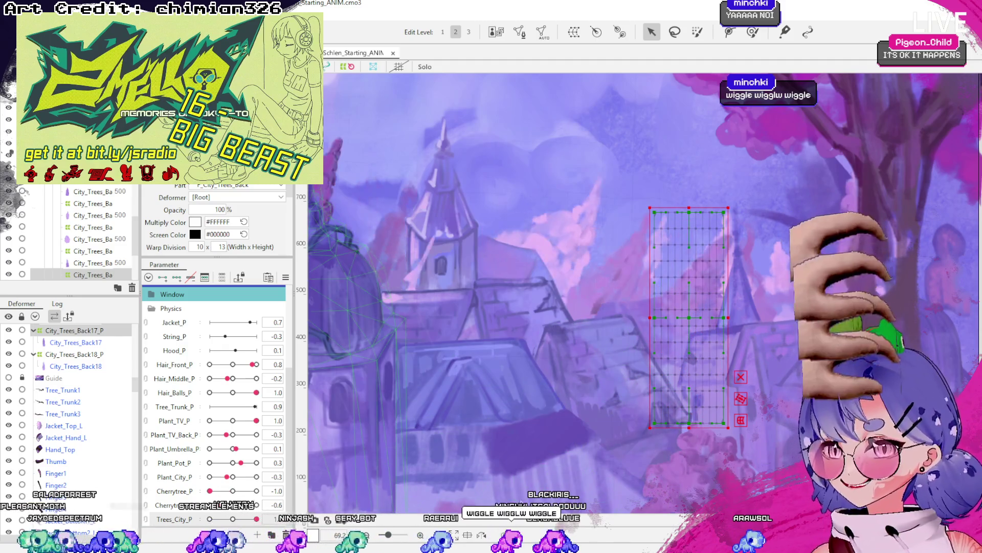
click(660, 318)
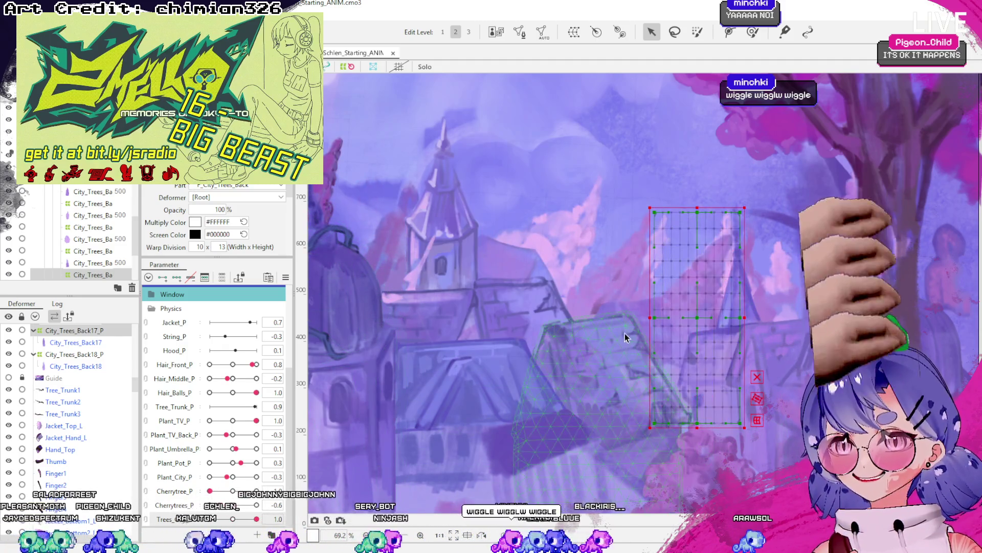
mouse_move(654, 318)
mouse_down()
mouse_move(638, 337)
mouse_move(643, 317)
mouse_up()
click(583, 366)
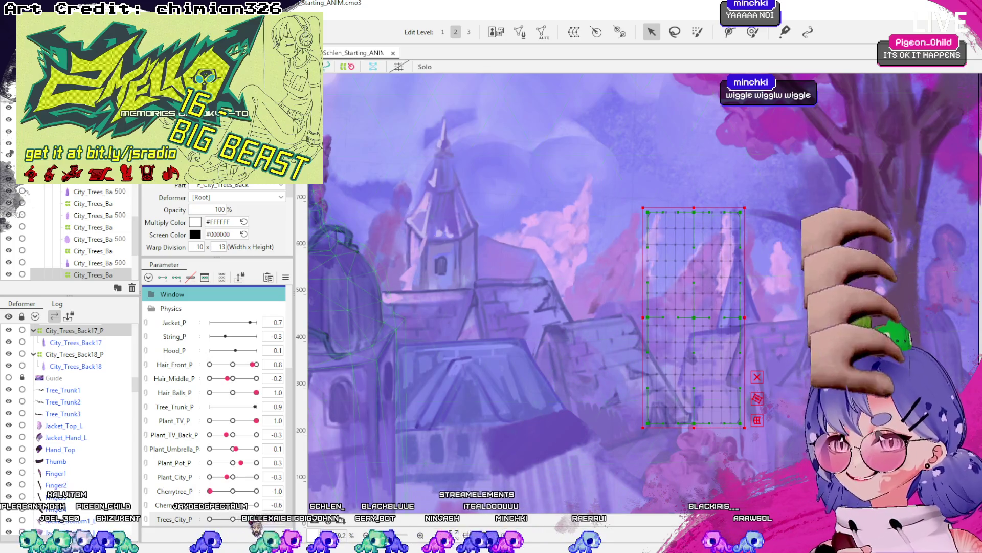
click(642, 317)
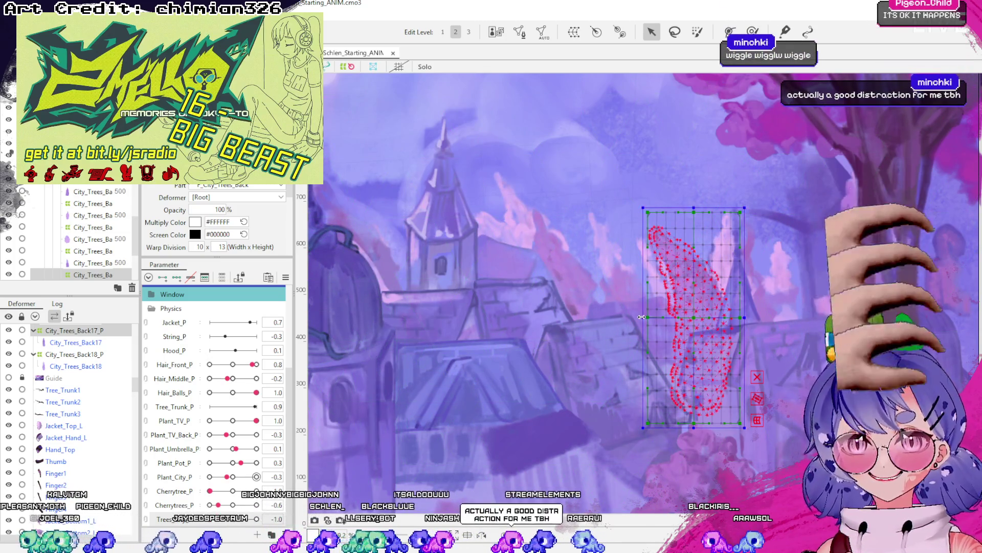
click(746, 317)
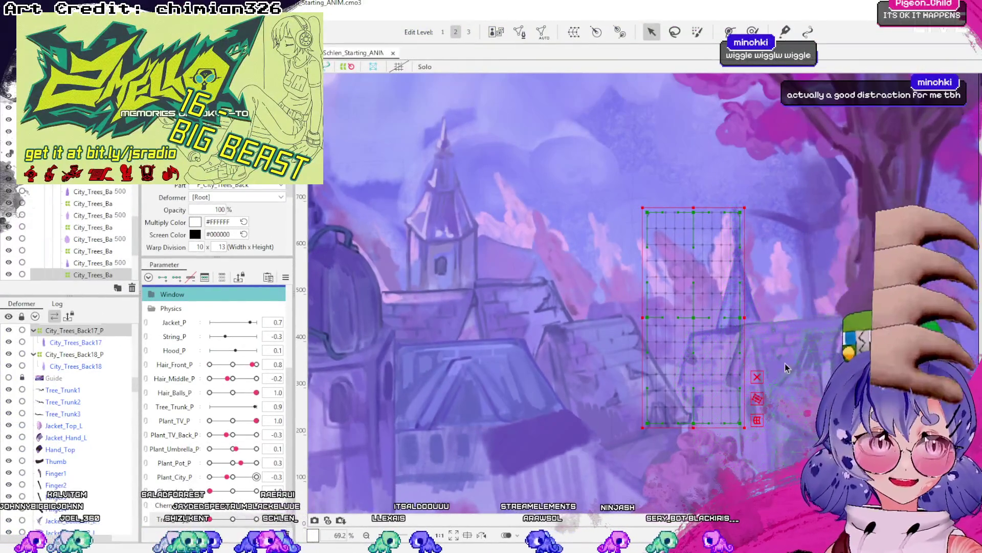
scroll(81, 266, down, 1)
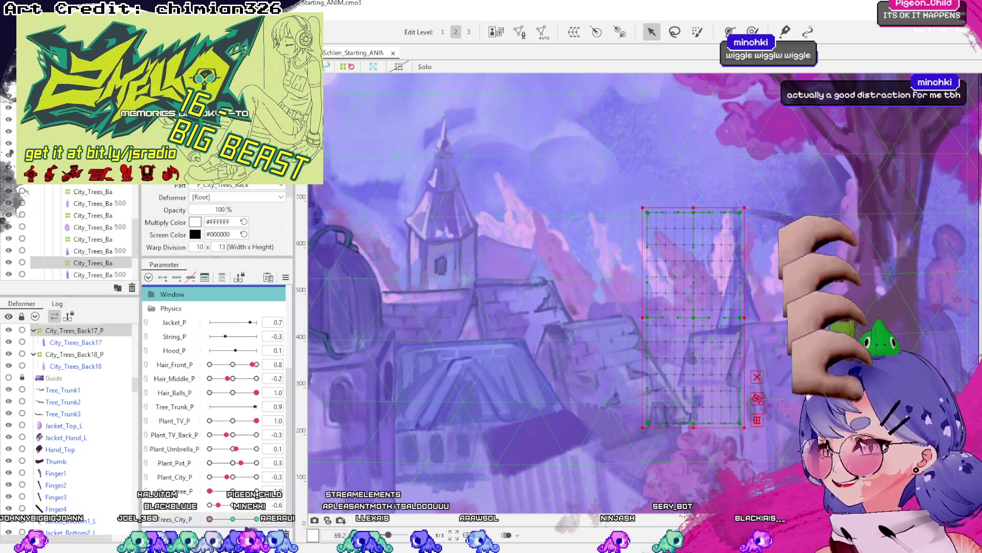
At the Trees_City_P -1.0 key, shift the warp grid right, then nudge it slightly left.
click(233, 519)
click(698, 315)
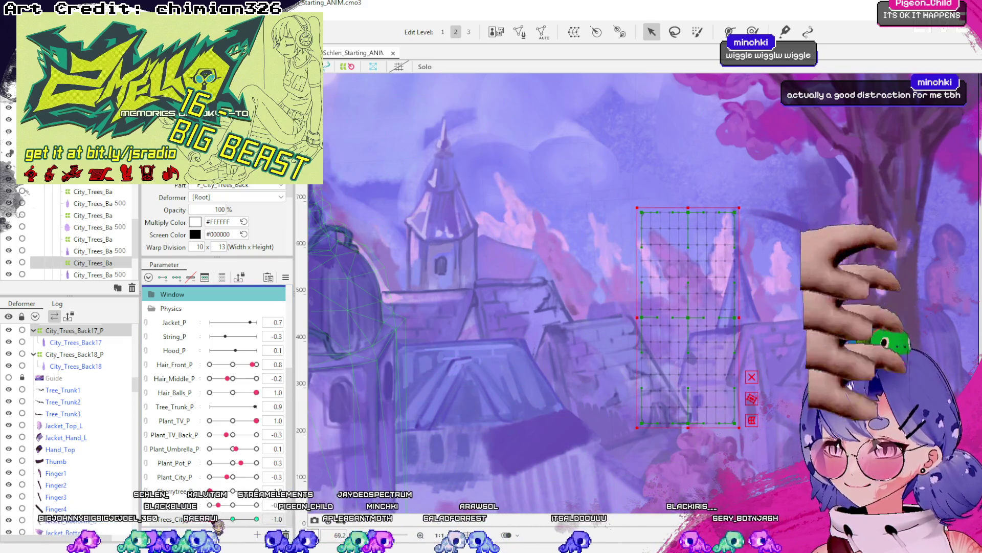
click(210, 519)
drag(695, 317, 710, 316)
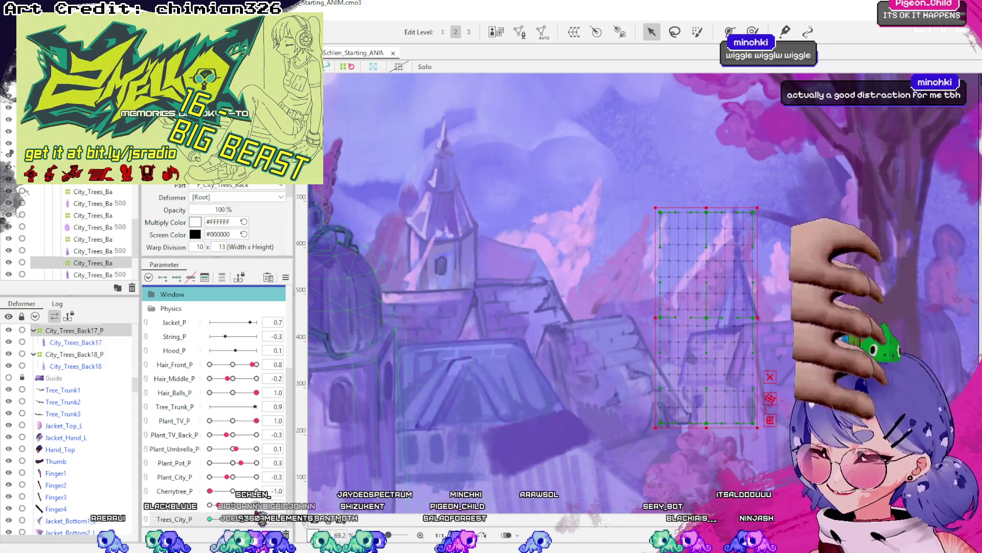
click(232, 519)
click(210, 519)
click(691, 418)
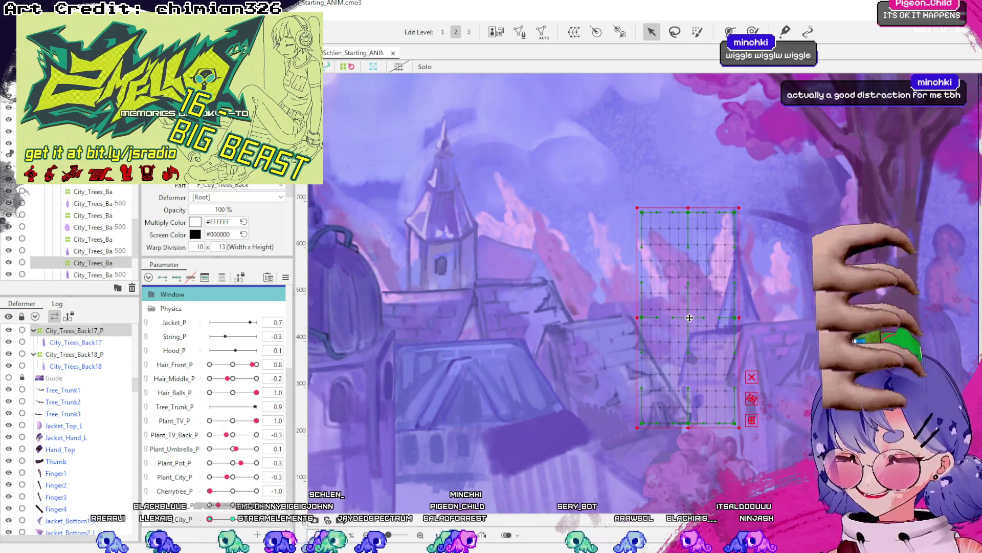
drag(690, 318, 687, 317)
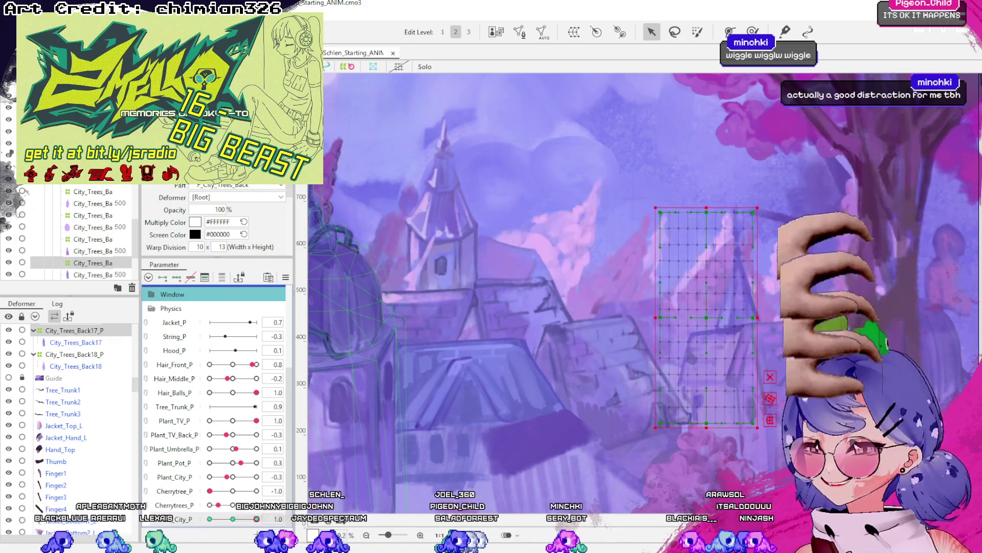
key(Escape)
Move the warp grid about 44 px left, then return Trees_City_P to its centre key.
click(684, 317)
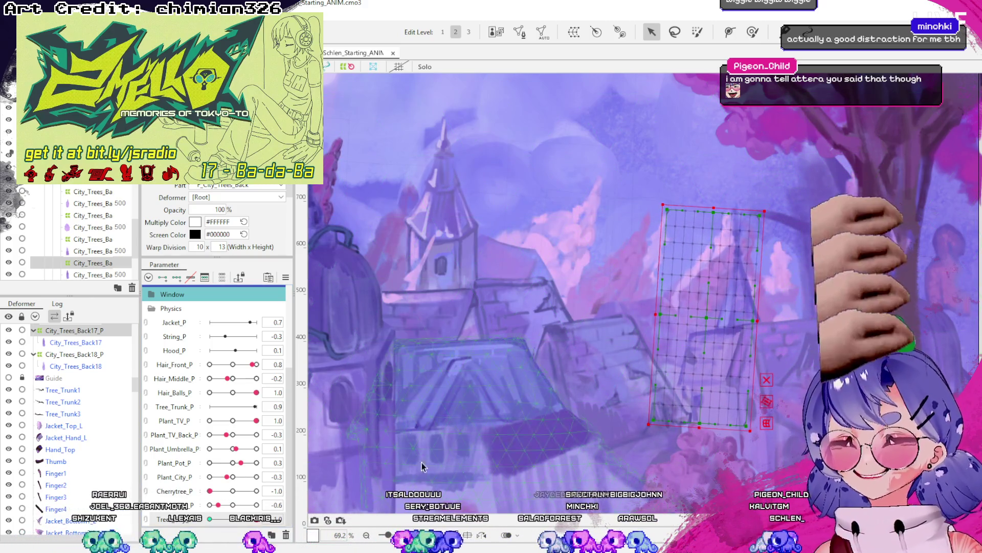
drag(706, 317, 684, 317)
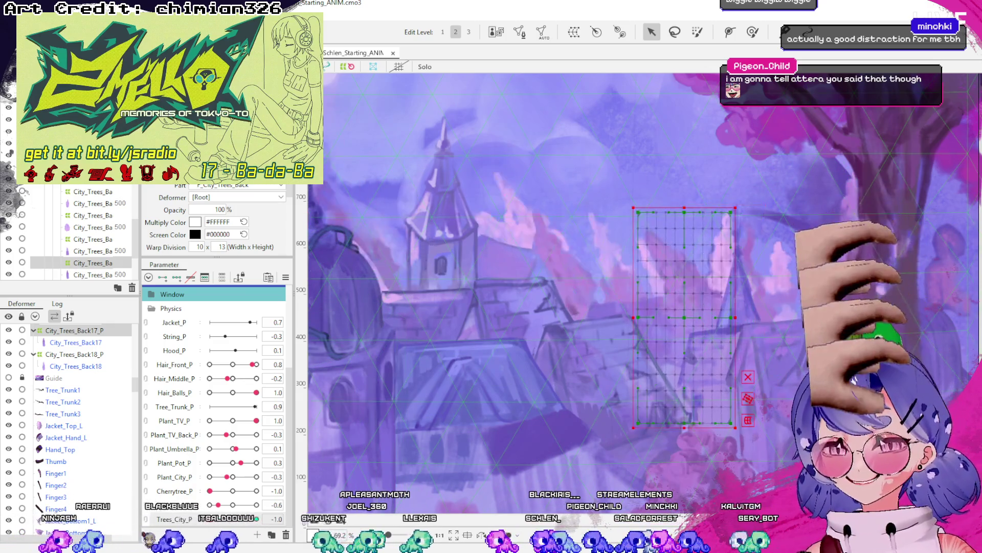
click(722, 311)
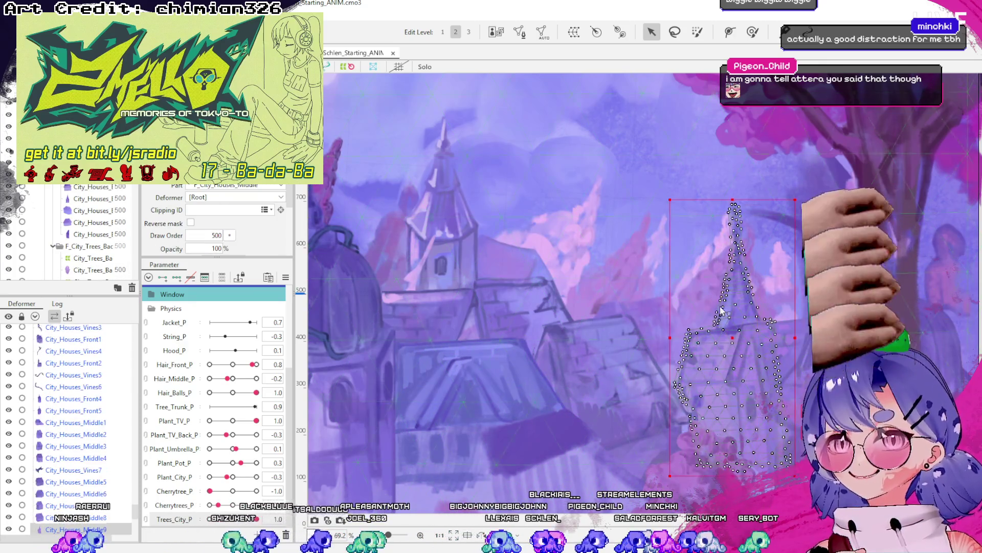
click(722, 311)
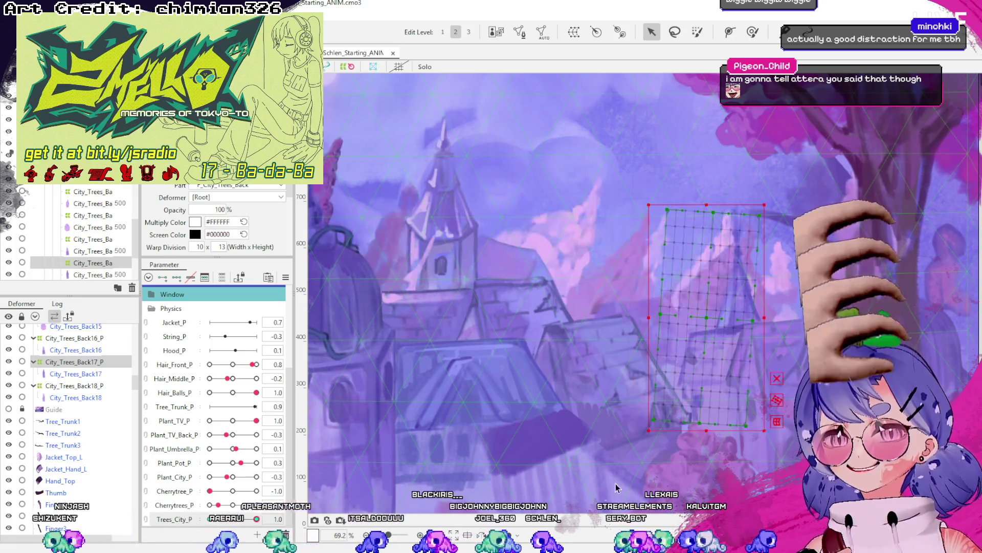
click(232, 519)
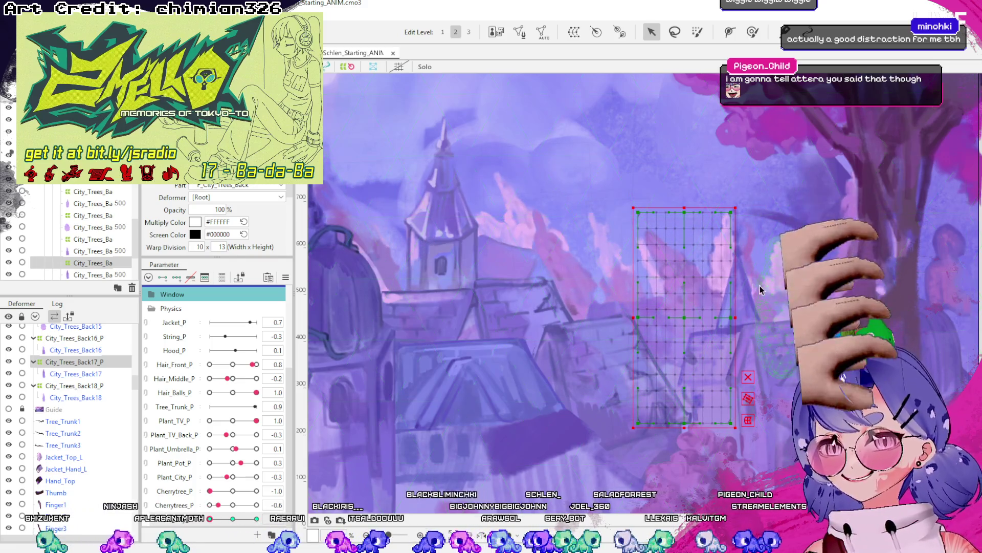
click(665, 239)
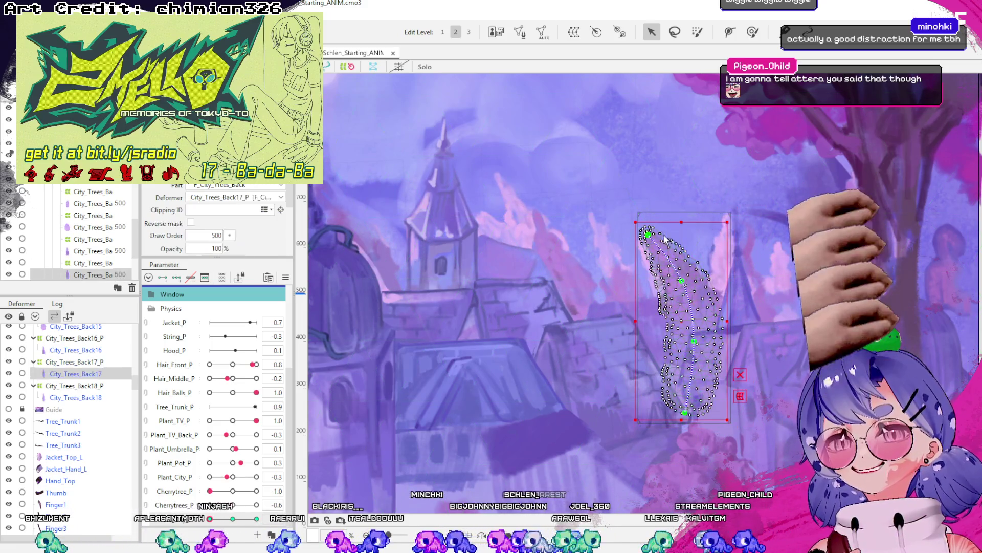
Select a deform path pin on City_Trees_Back17, then move up to parent deformer City_Trees_Back17_P.
click(683, 280)
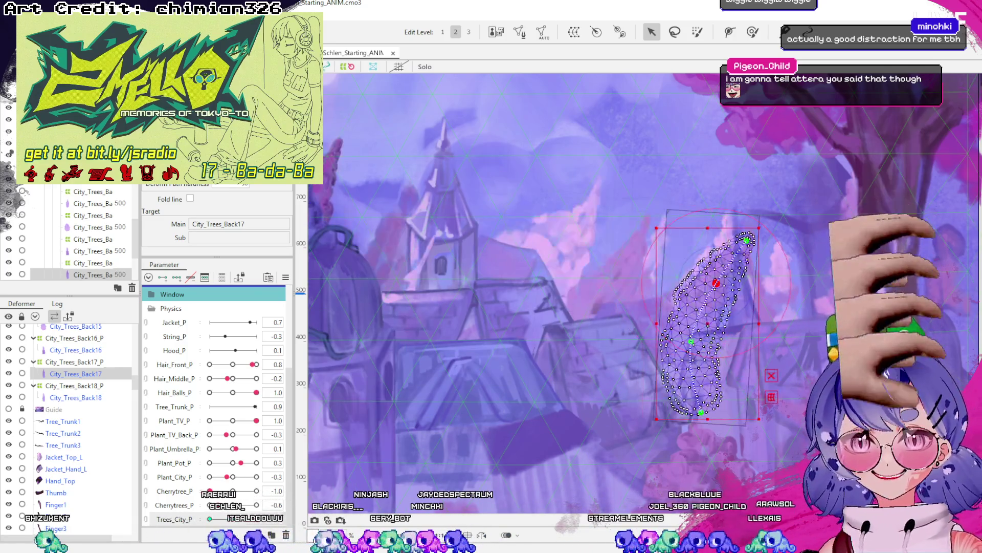
key(Up)
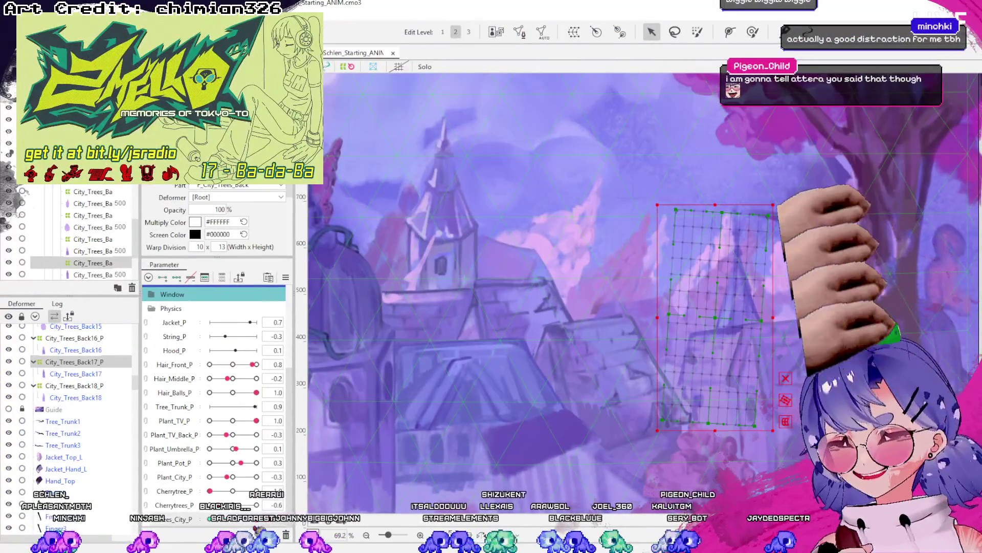
Undo and redo the warp grid edits, trying a slight rotation, until it reverts to its earlier pose.
key(ctrl+z)
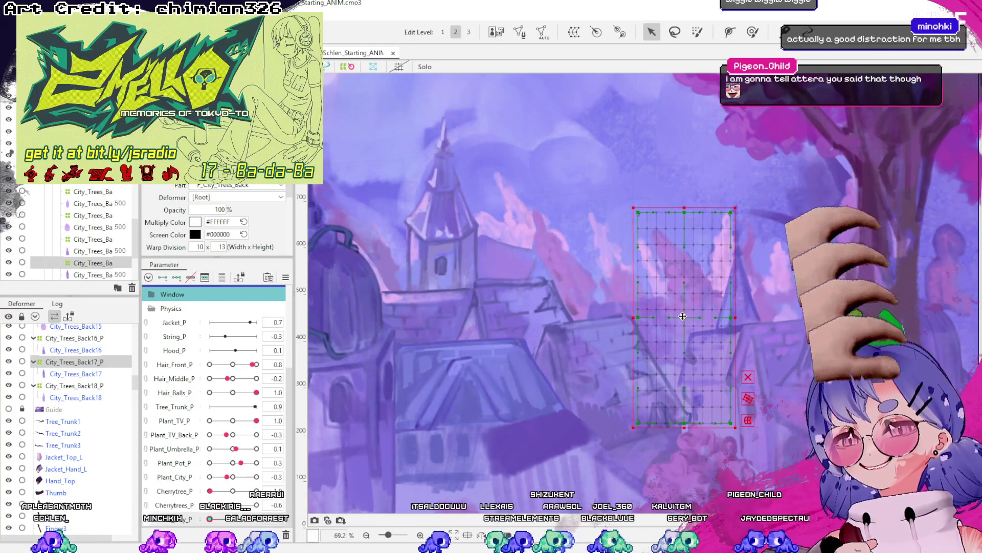
key(ctrl+z)
key(ctrl+y)
key(ctrl+y)
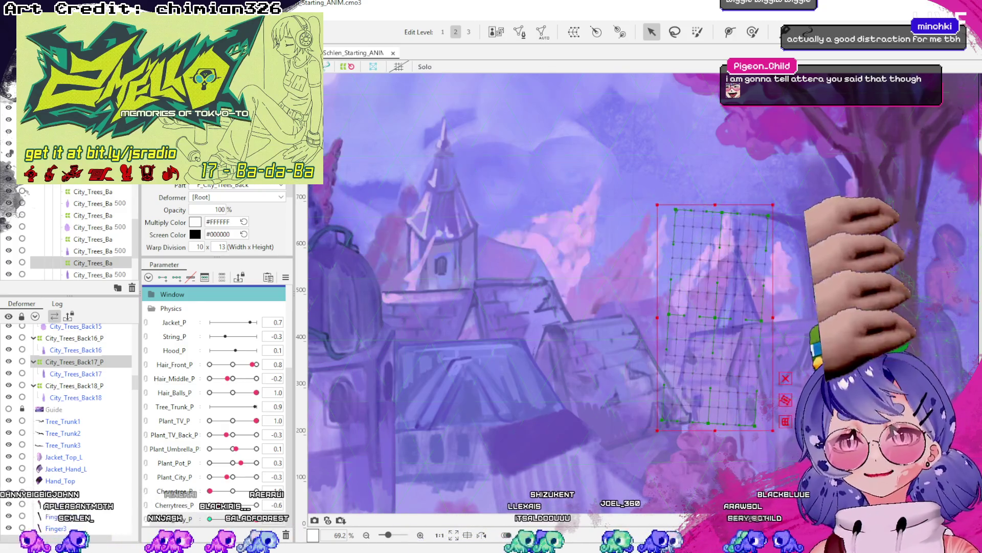
key(ctrl+z)
key(ctrl+z)
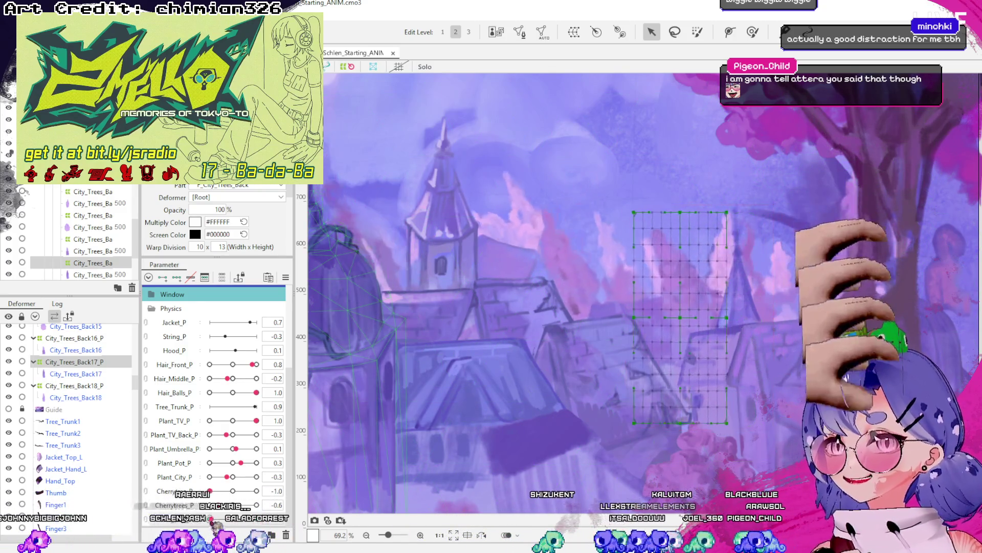
key(ctrl+z)
key(ctrl+z)
key(ctrl+z)
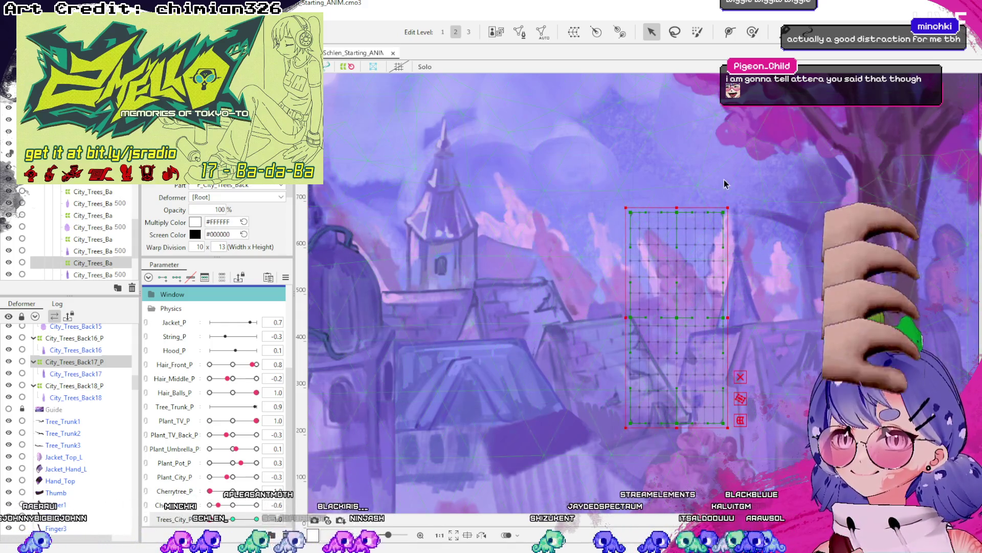
drag(729, 201, 720, 195)
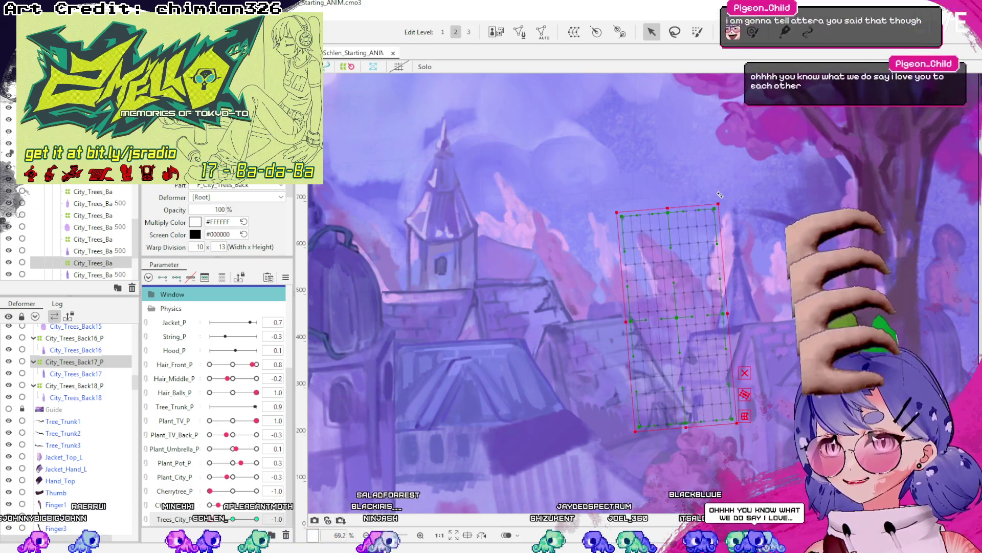
key(ctrl+y)
key(ctrl+y)
key(ctrl+y)
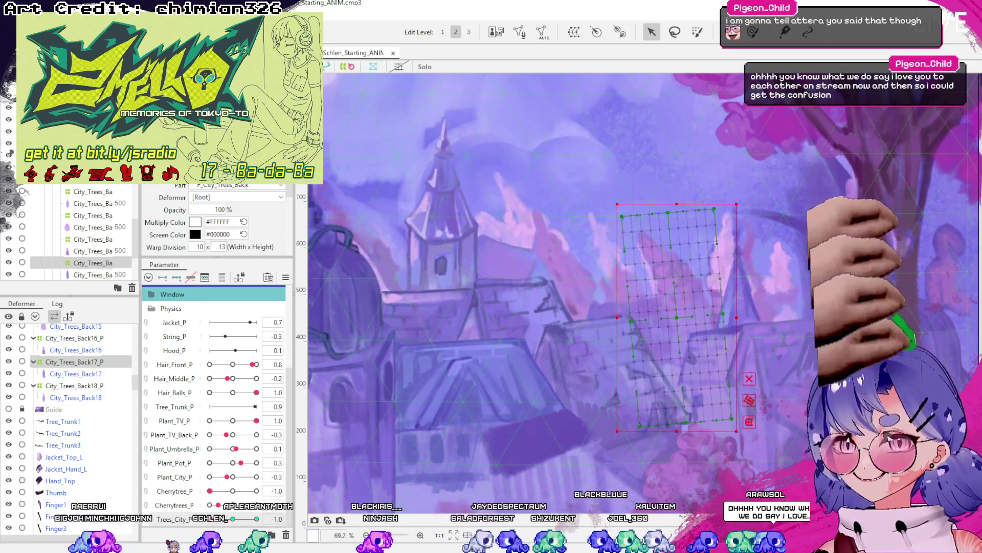
key(ctrl+z)
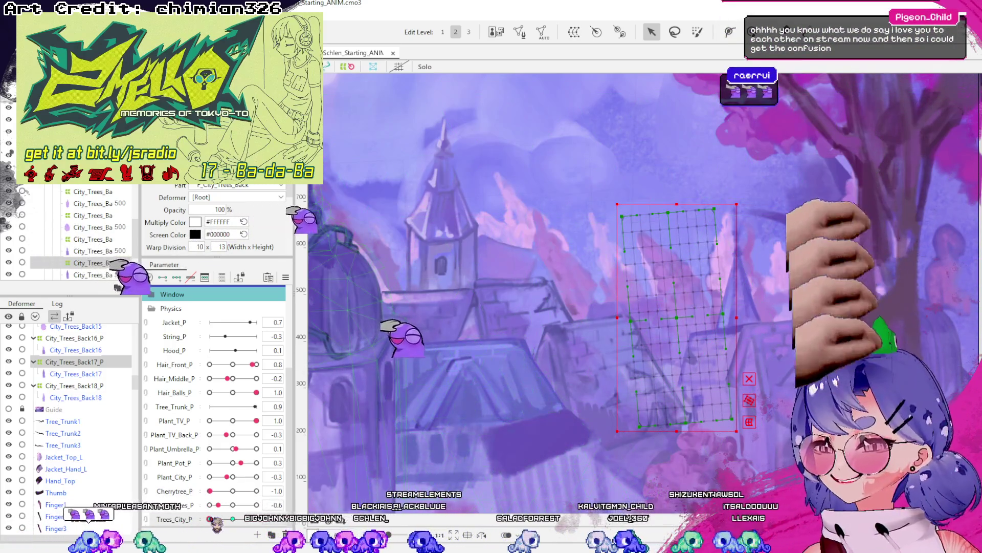
key(ctrl+y)
key(ctrl+y)
key(ctrl+y)
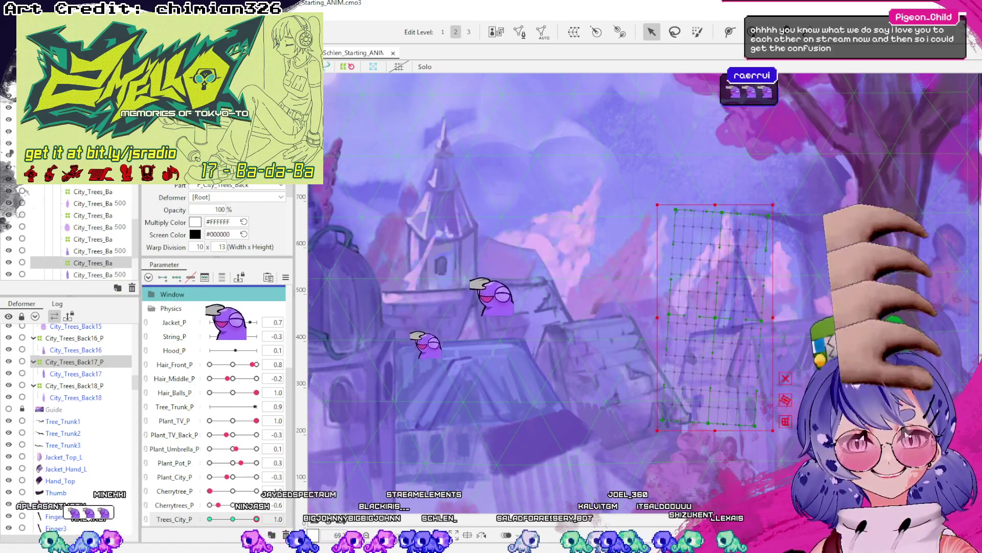
key(ctrl+z)
key(ctrl+z)
key(ctrl+z)
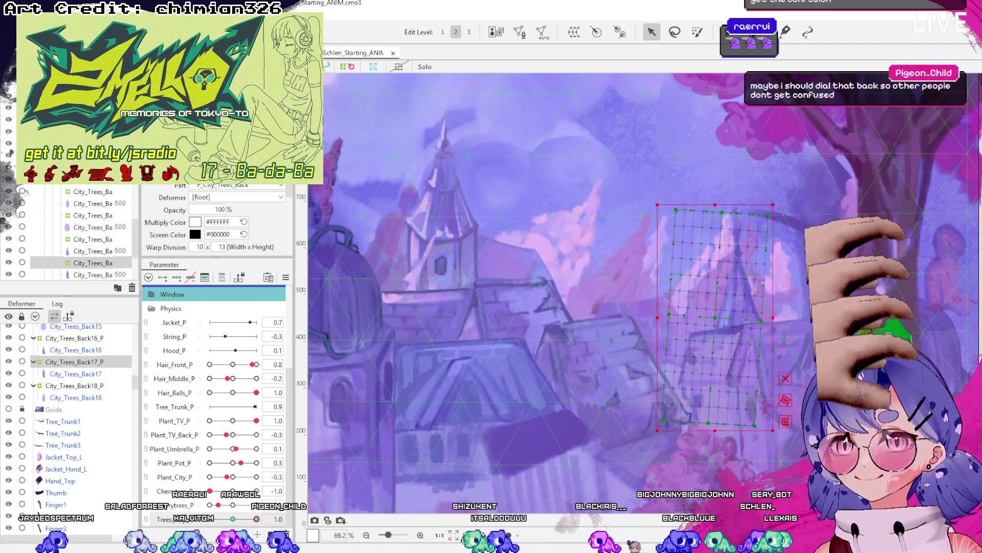
key(ctrl+z)
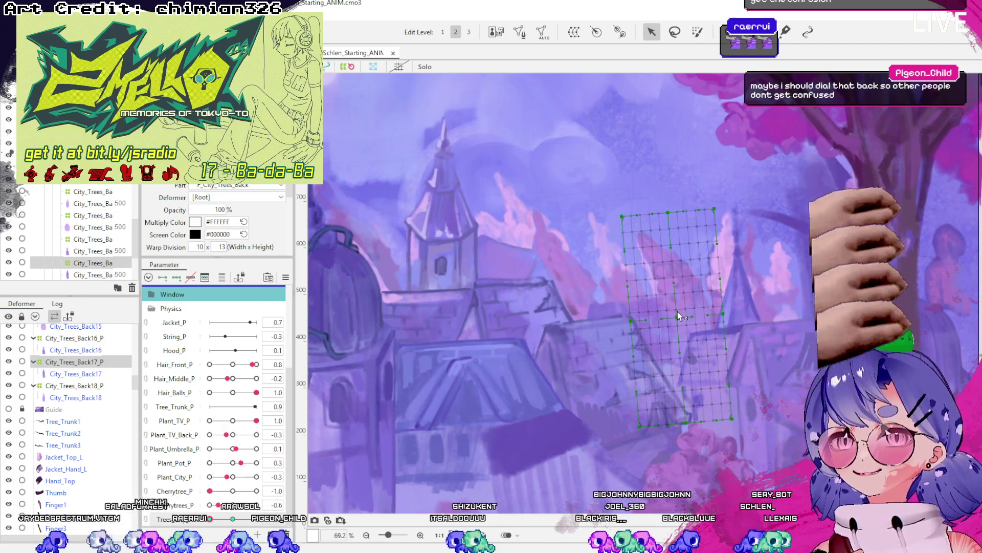
Pull the warp grid's top edge left and shift the whole deformer right over the pink tree.
drag(668, 212, 648, 214)
drag(678, 317, 721, 318)
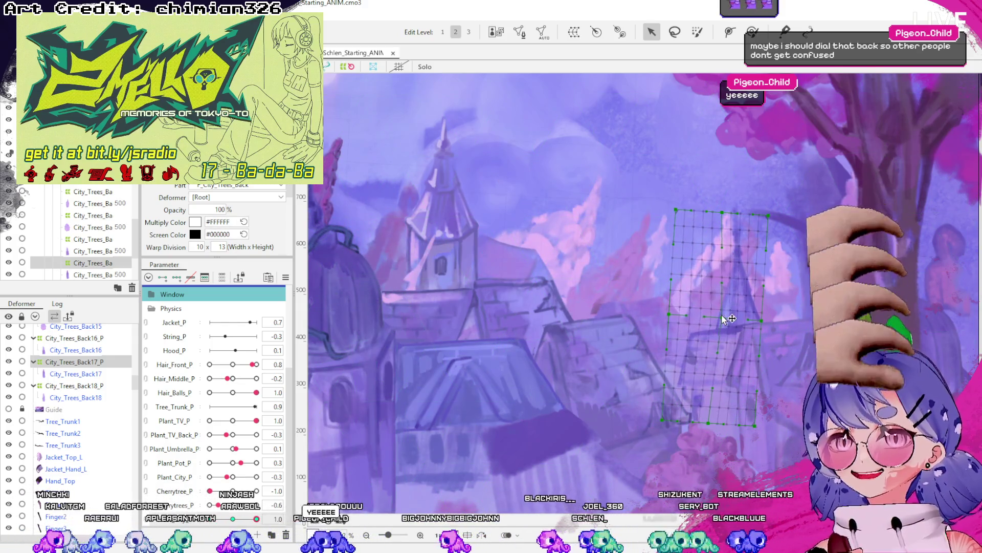
drag(738, 213, 741, 215)
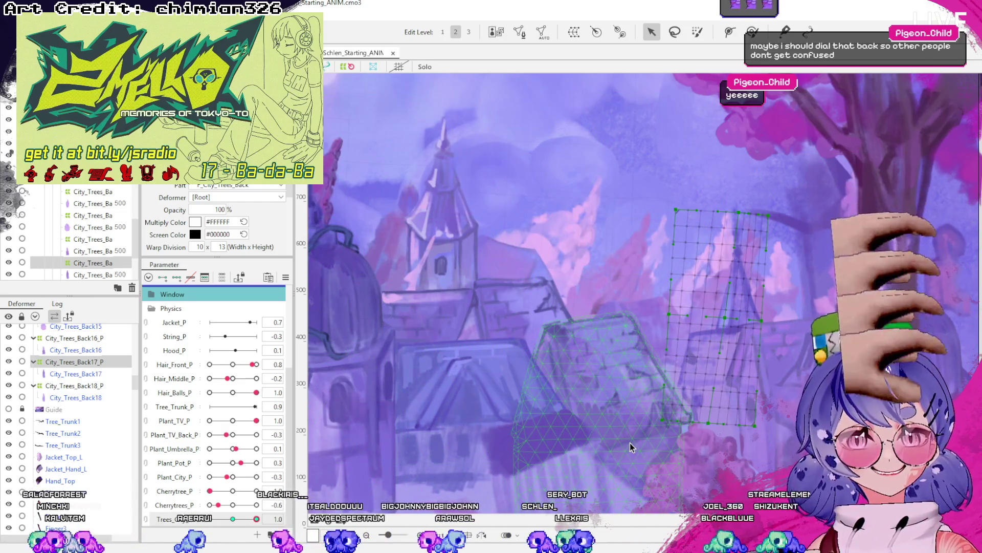
scroll(630, 444, down, 1)
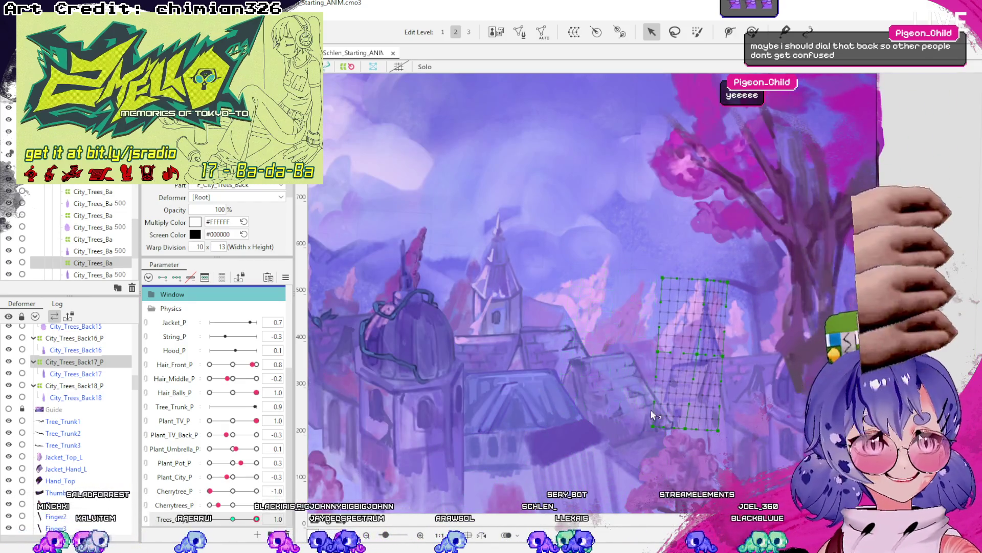
scroll(653, 414, up, 1)
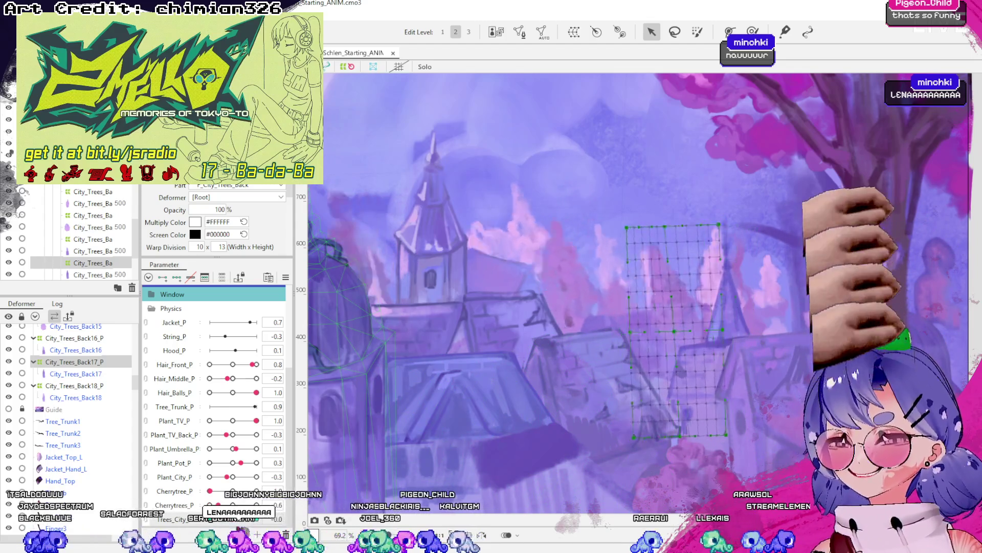
click(89, 364)
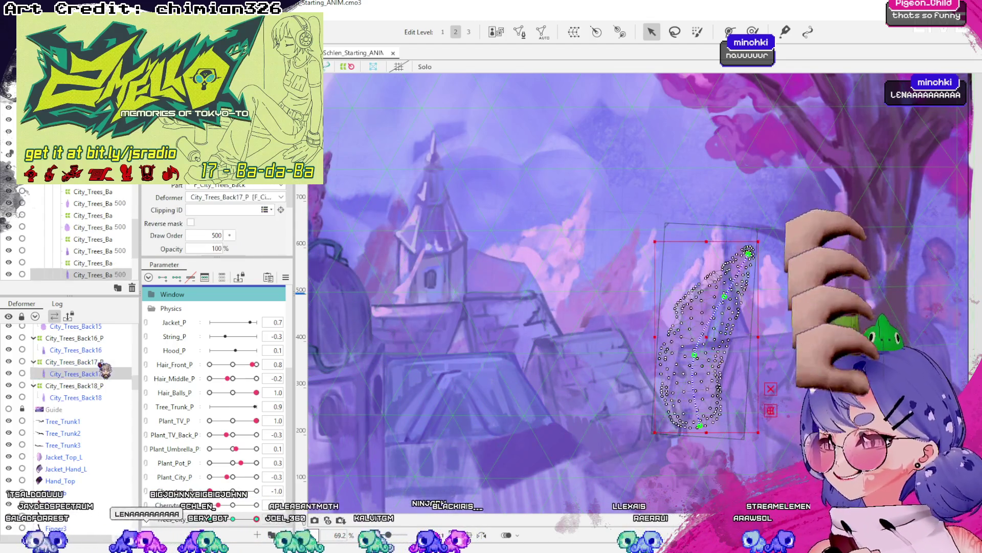
Move the warp deformer and tree left, then check City_Trees_Back17 and City_Trees_Back17_P in the Deformer palette.
mouse_move(705, 331)
mouse_down()
mouse_move(664, 334)
mouse_move(704, 331)
mouse_move(676, 333)
mouse_up()
click(675, 333)
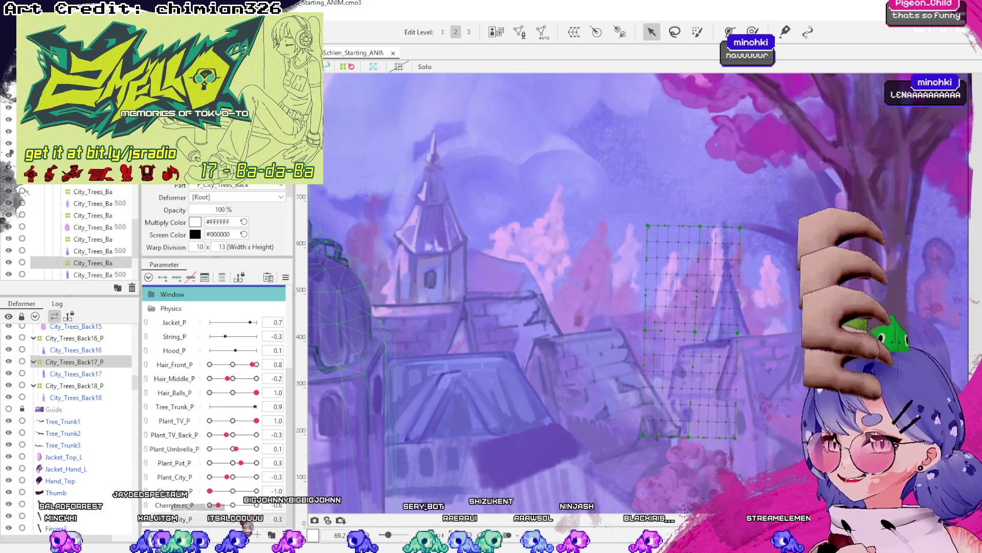
click(705, 332)
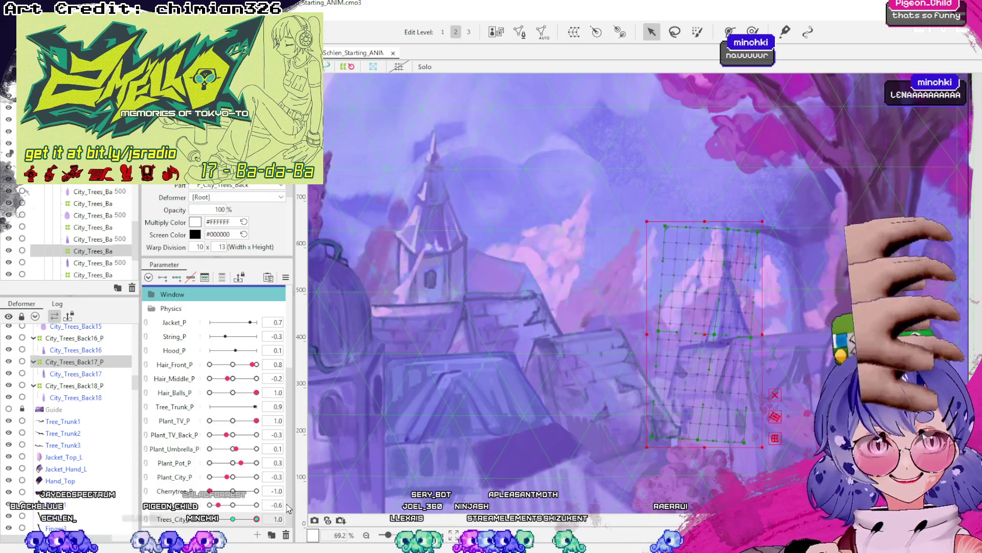
click(97, 397)
click(98, 362)
click(103, 374)
click(105, 362)
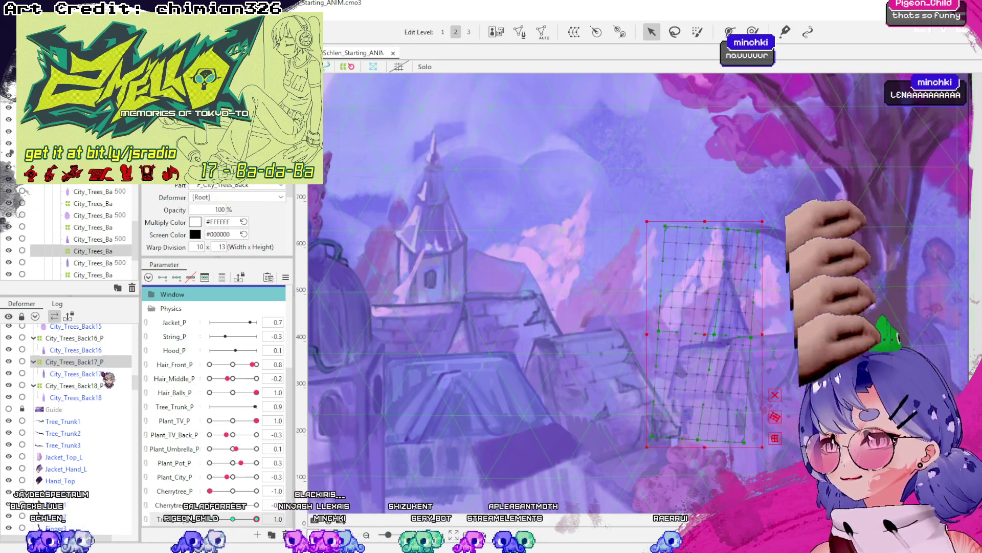
click(105, 374)
click(105, 362)
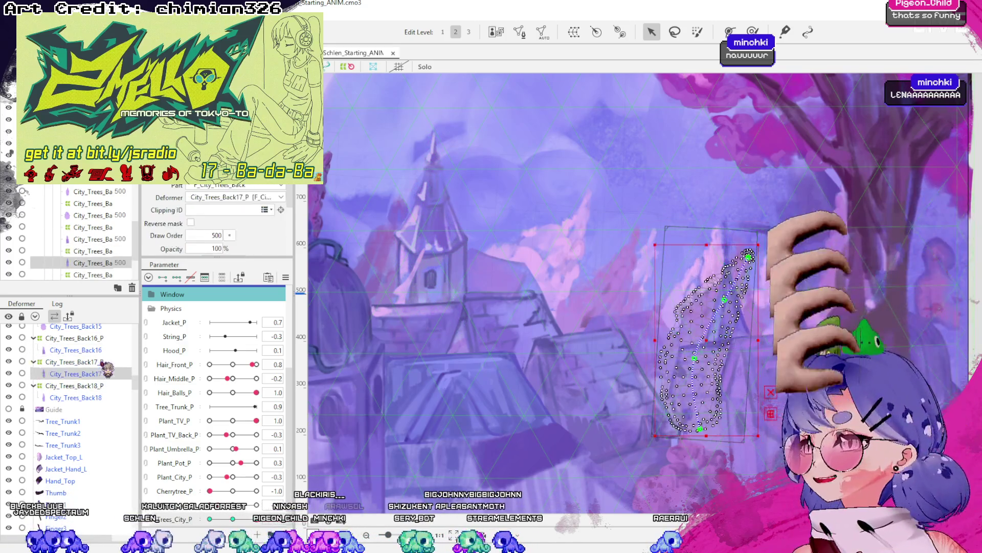
click(104, 373)
click(105, 362)
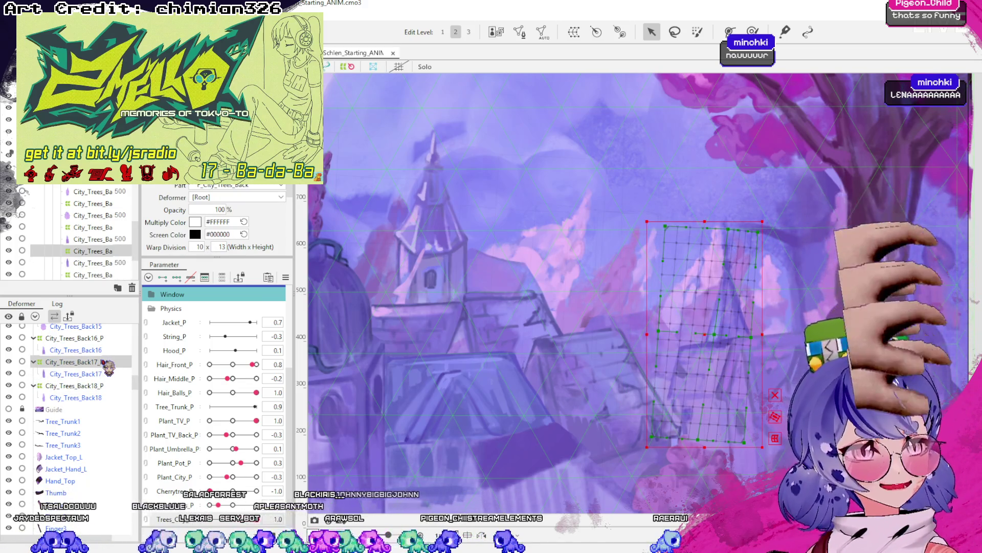
Collapse and re-expand the deformer groups to confirm City_Trees_Back17 is nested in City_Trees_Back17_P.
click(82, 374)
click(33, 362)
click(34, 374)
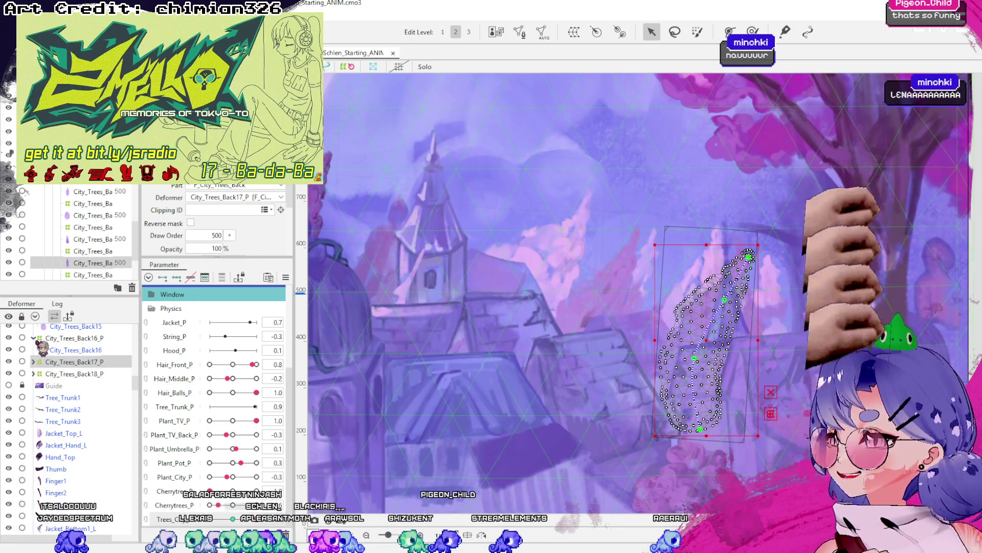
click(49, 362)
click(33, 373)
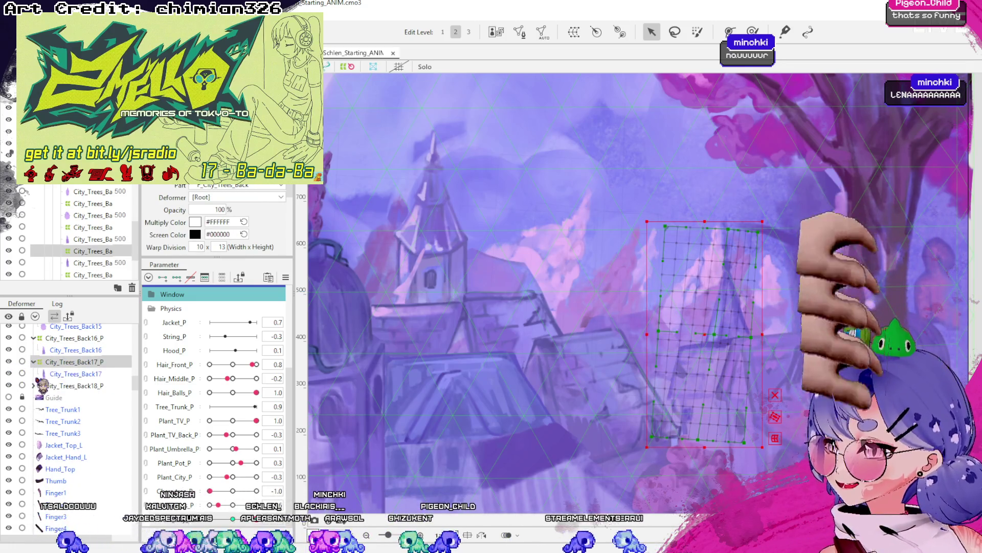
click(33, 362)
click(76, 373)
click(76, 385)
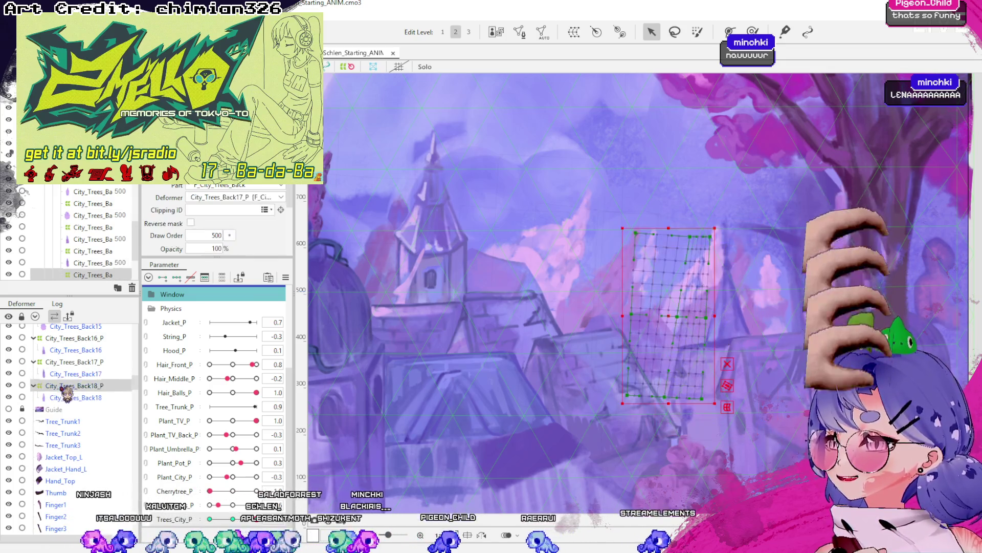
click(76, 373)
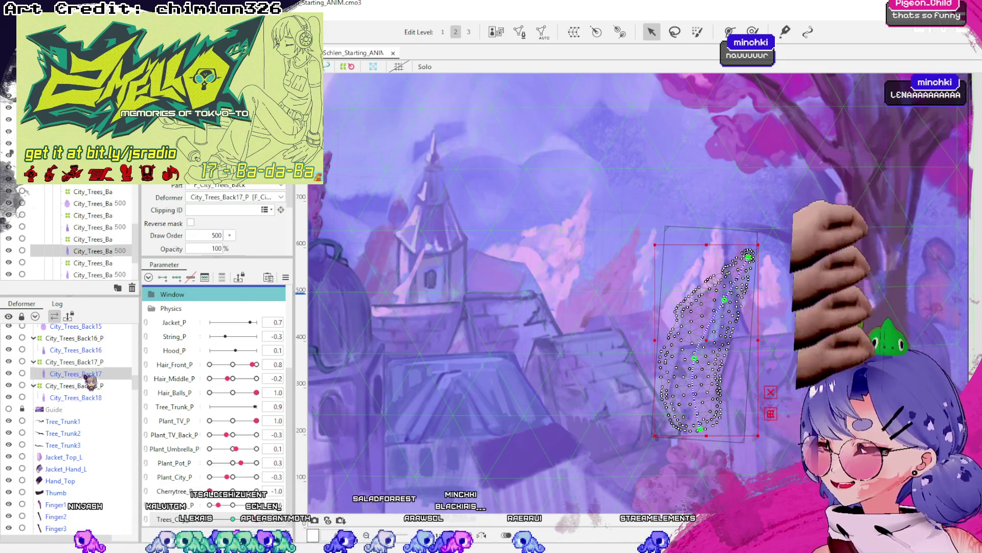
scroll(739, 398, up, 2)
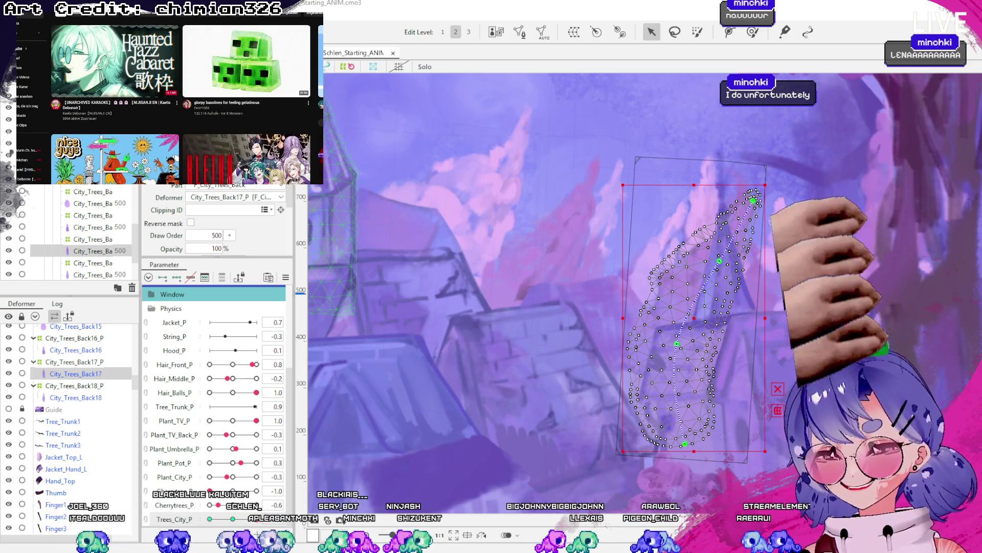
Search for and play a lofi music video.
text(ang)
key(Escape)
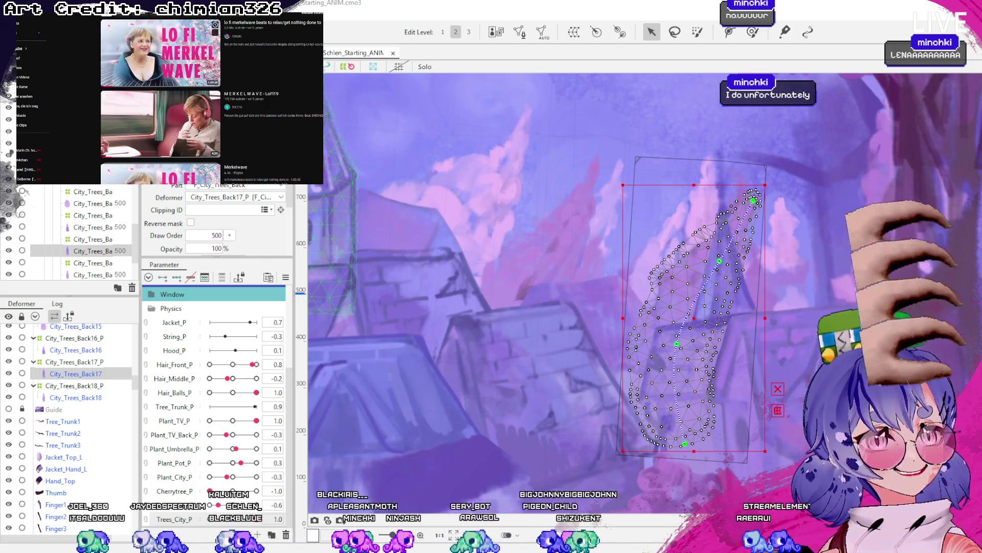
click(160, 123)
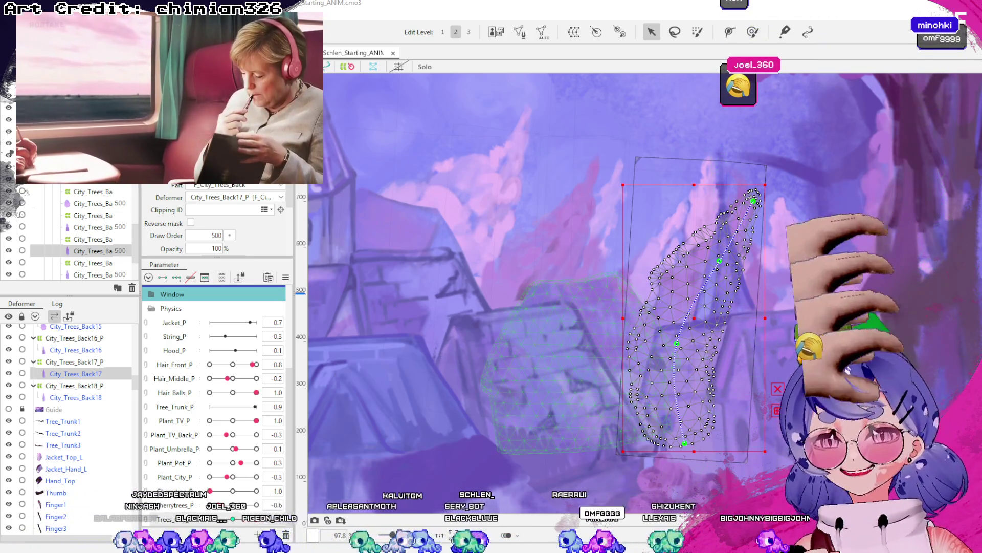
Check City_Trees_Back18_P, City_Trees_Back17 and City_Trees_Back17_P, collapse both groups, and pick the next tree mesh.
click(74, 361)
click(77, 385)
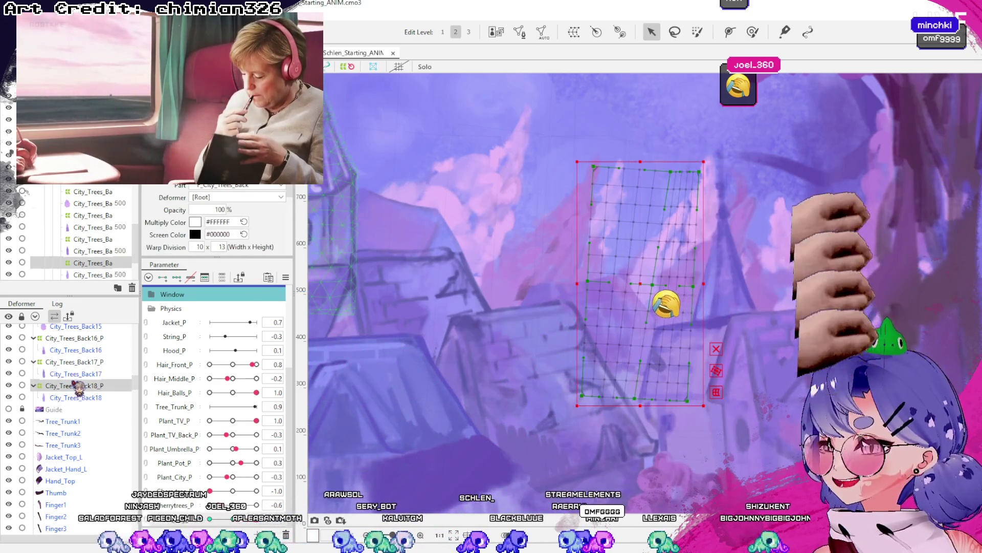
click(82, 373)
click(76, 386)
click(85, 373)
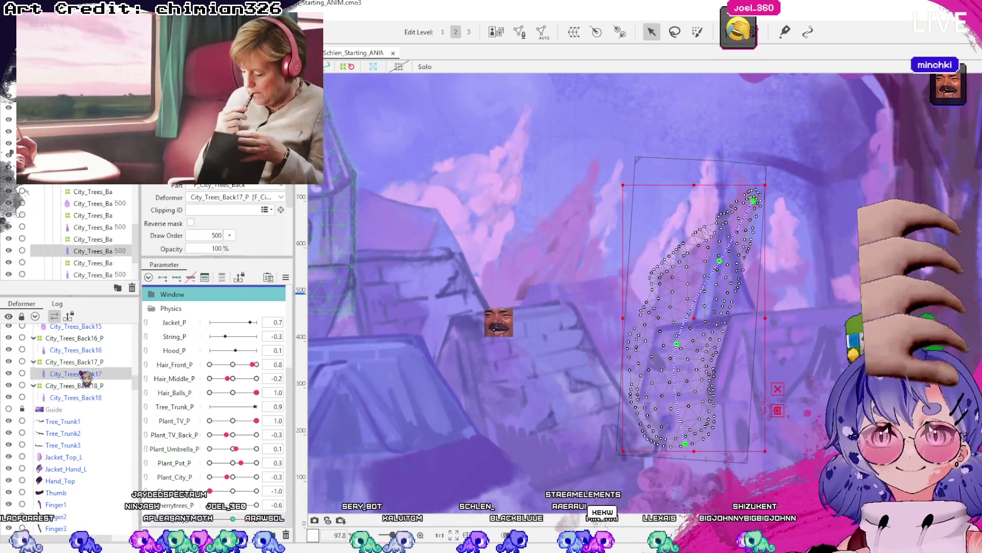
scroll(317, 282, down, 2)
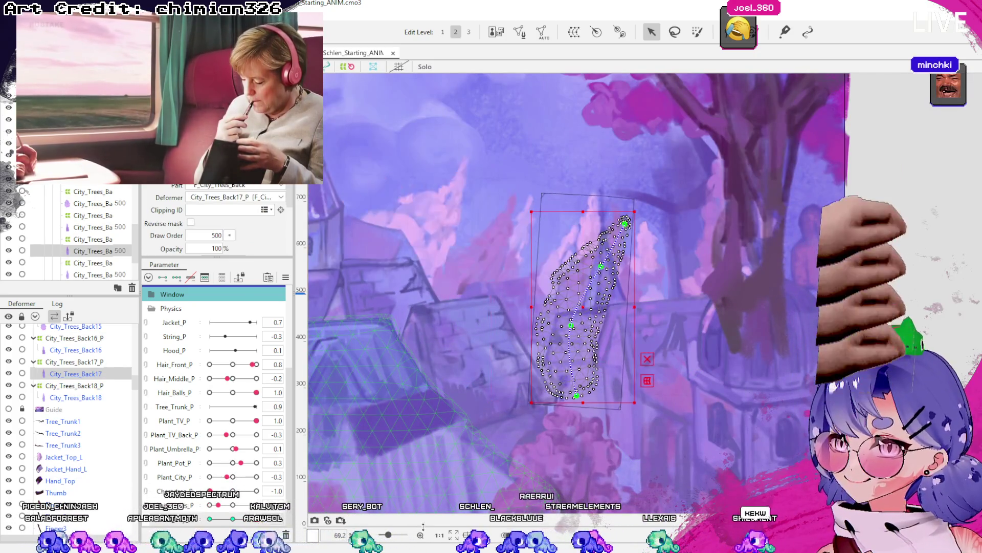
click(99, 362)
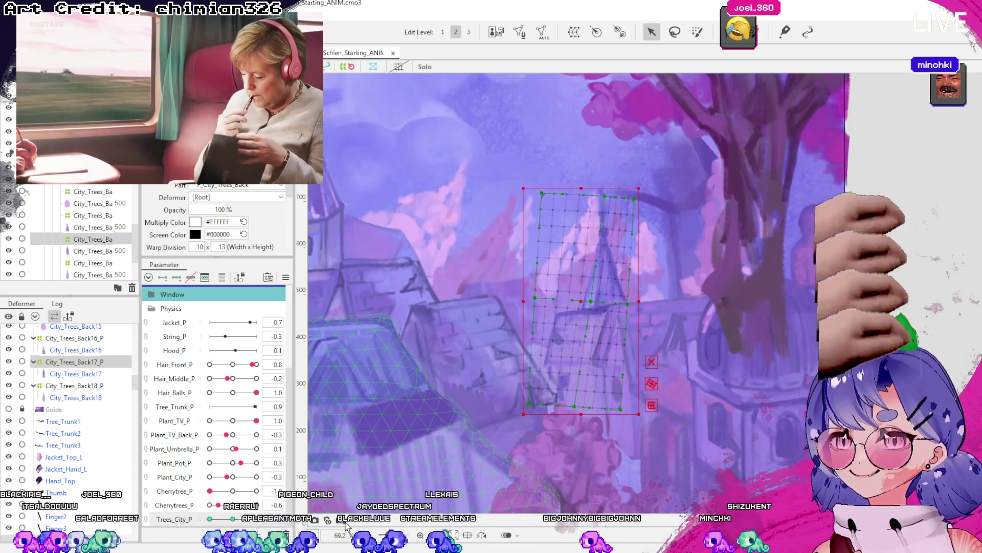
click(33, 361)
click(33, 374)
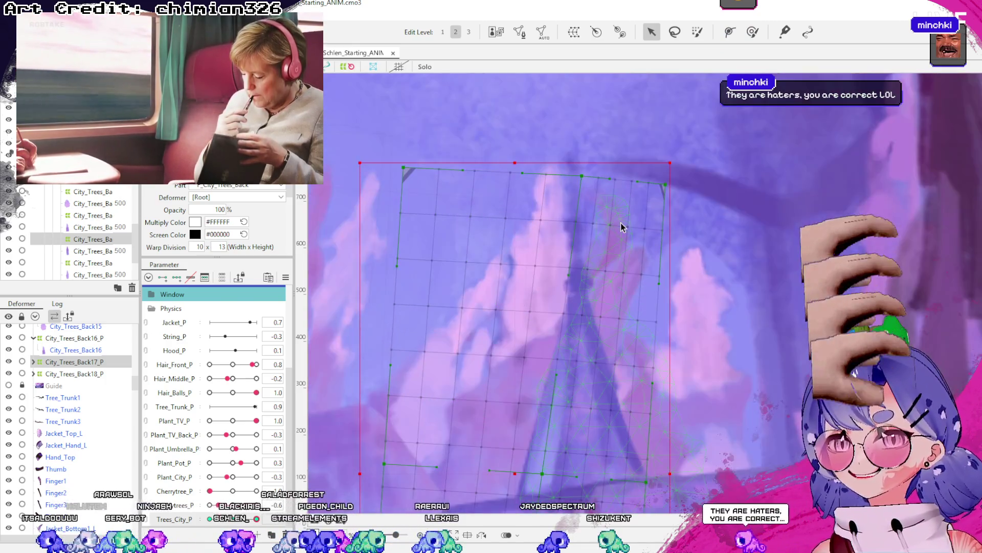
click(621, 224)
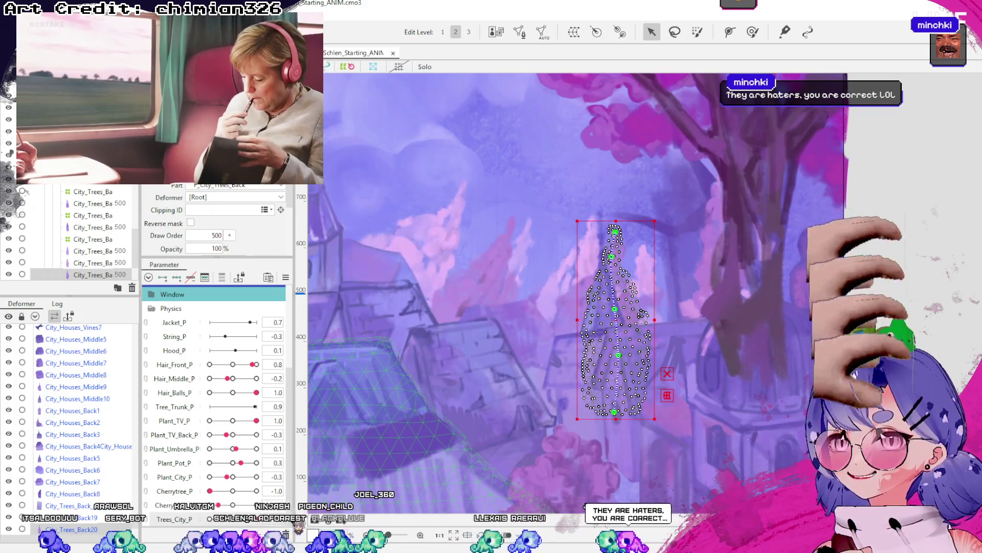
With Trees_City_P at 0.0, drag City_Trees_Back20's path pins to bend its tip and lower trunk.
drag(266, 520, 210, 519)
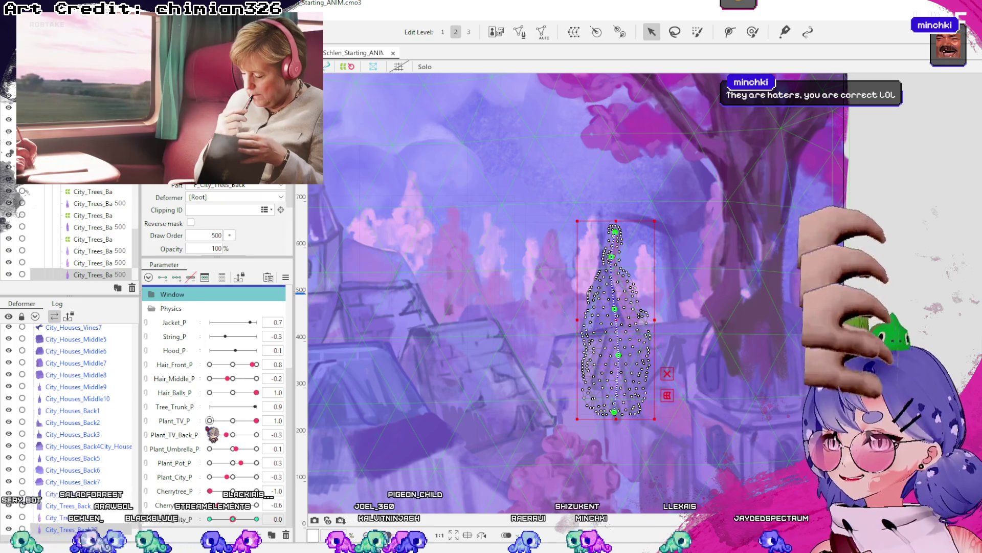
drag(618, 239, 649, 236)
drag(614, 309, 632, 308)
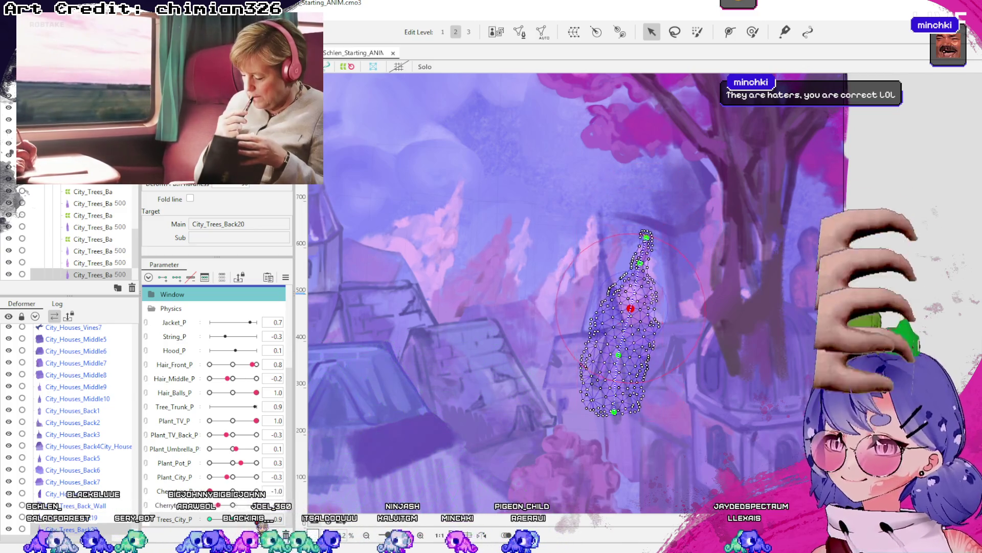
drag(634, 314, 576, 381)
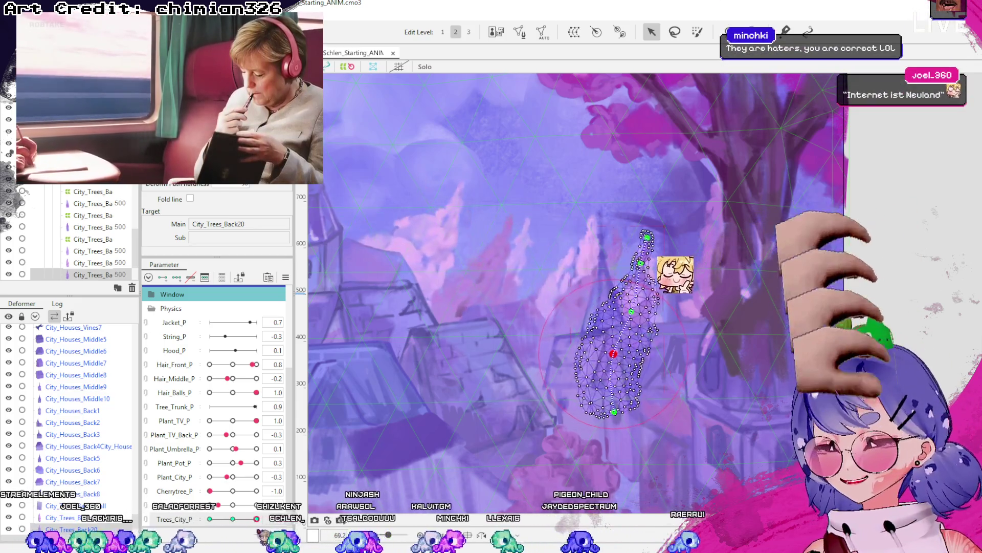
drag(649, 237, 640, 237)
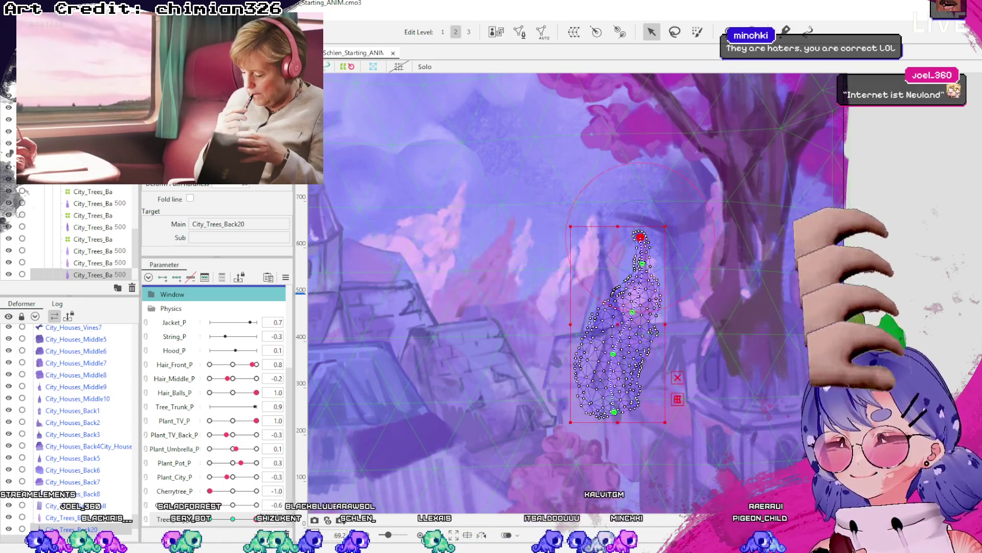
drag(640, 237, 658, 249)
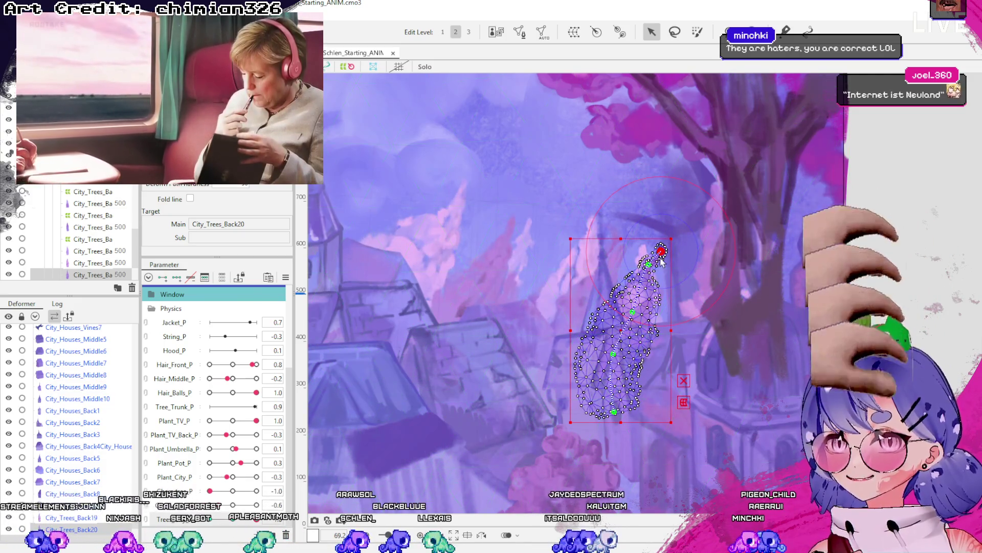
drag(661, 253, 651, 246)
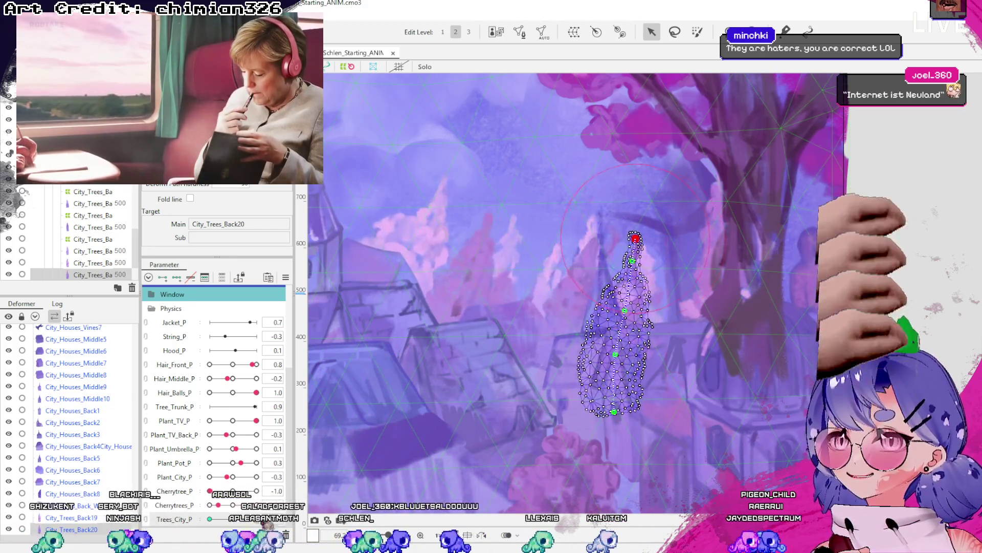
click(640, 247)
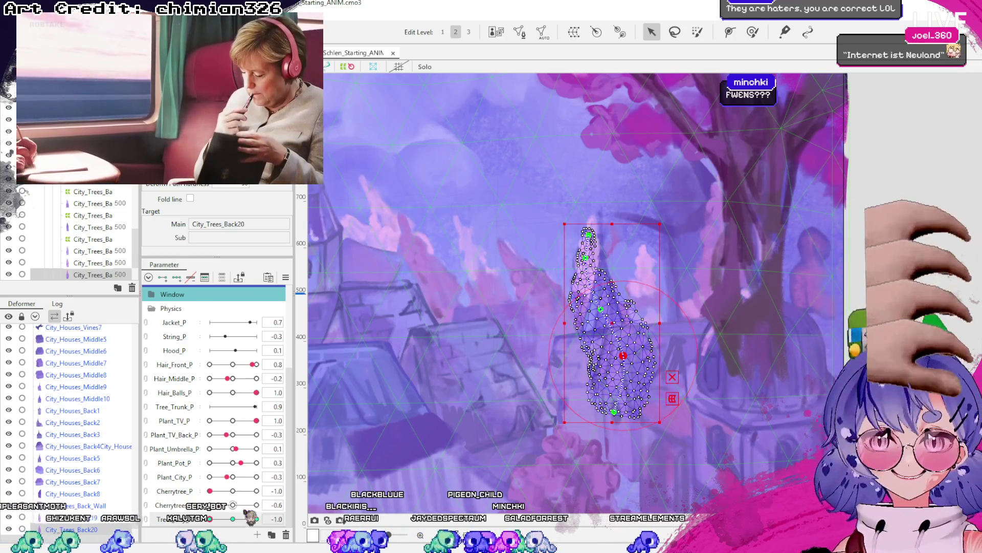
Select the City_Trees_Back20 mesh, then its new City_Trees_Back20_P warp deformer.
click(92, 275)
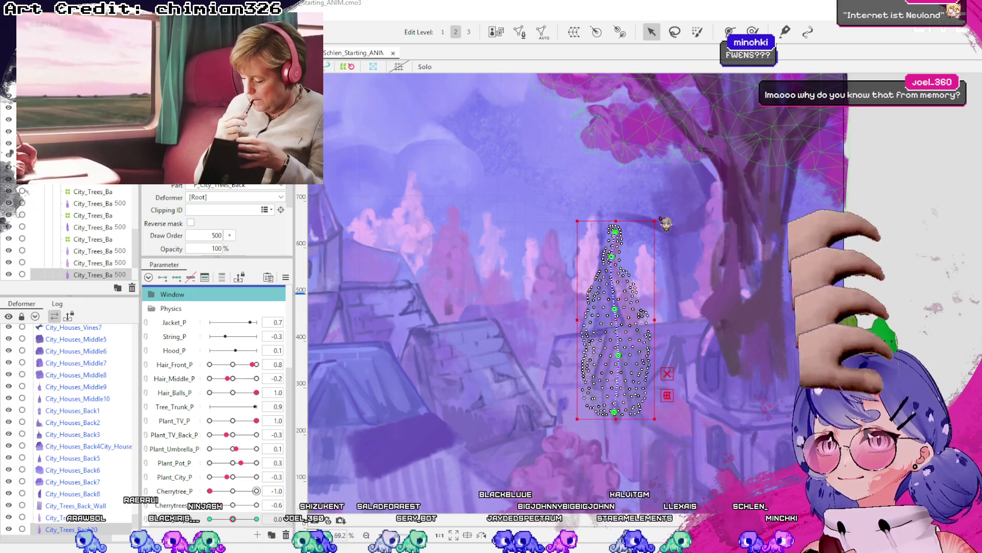
click(579, 363)
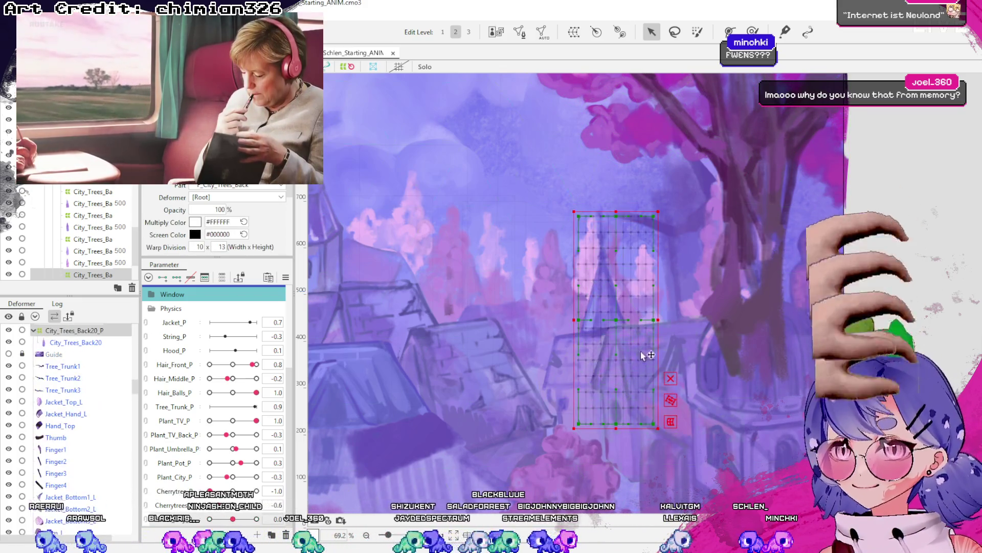
Widen the City_Trees_Back20_P warp deformer on both sides and centre it on the tree.
click(578, 363)
click(579, 363)
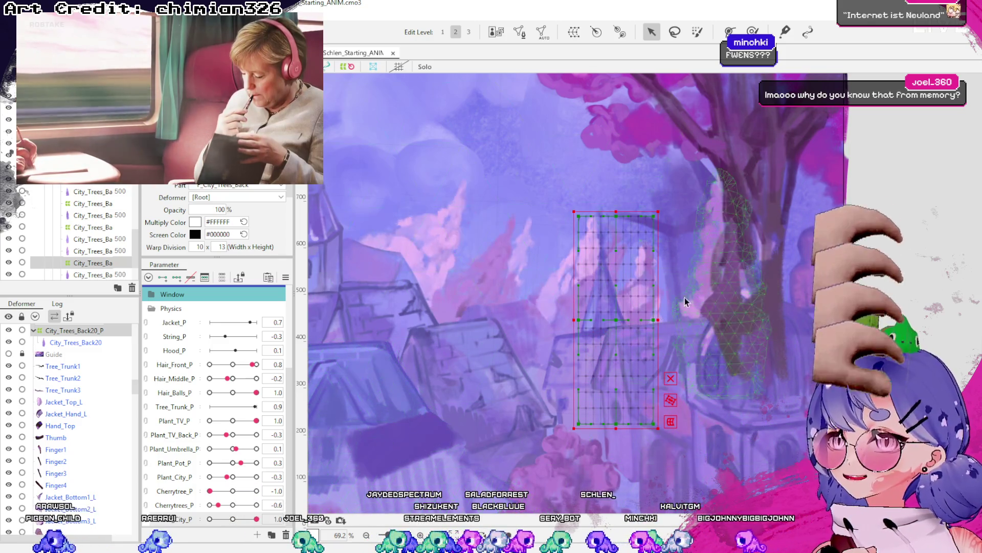
drag(658, 320, 669, 320)
drag(573, 321, 560, 320)
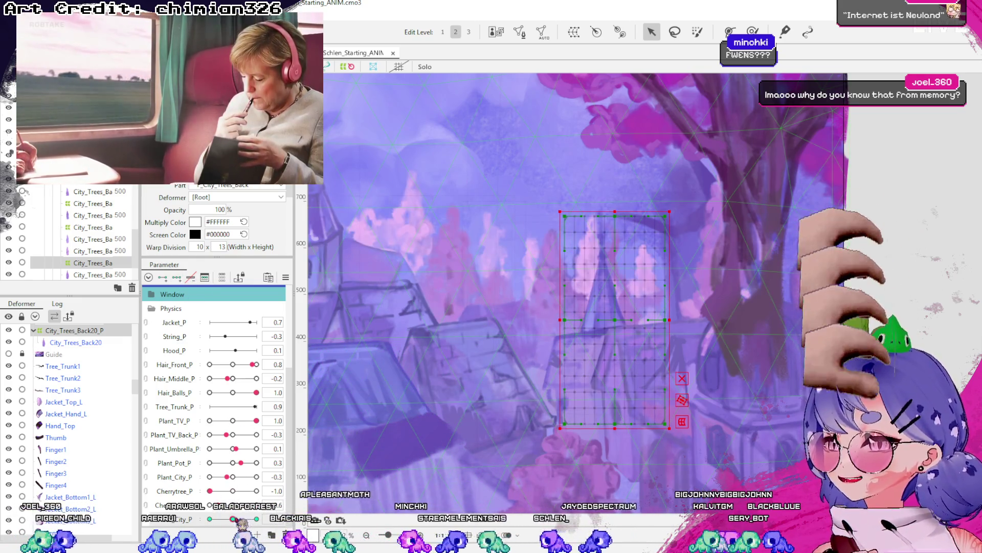
drag(616, 328, 620, 327)
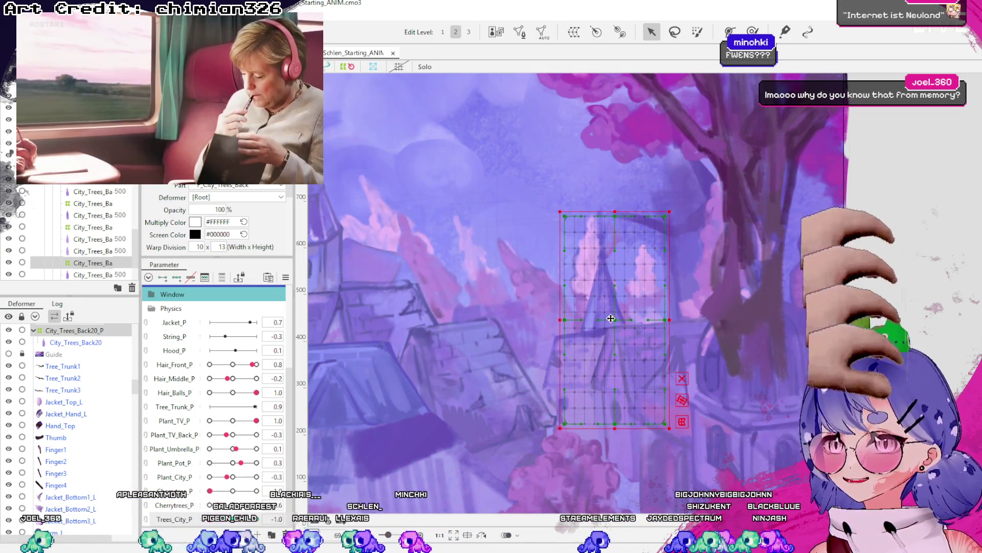
drag(611, 318, 605, 318)
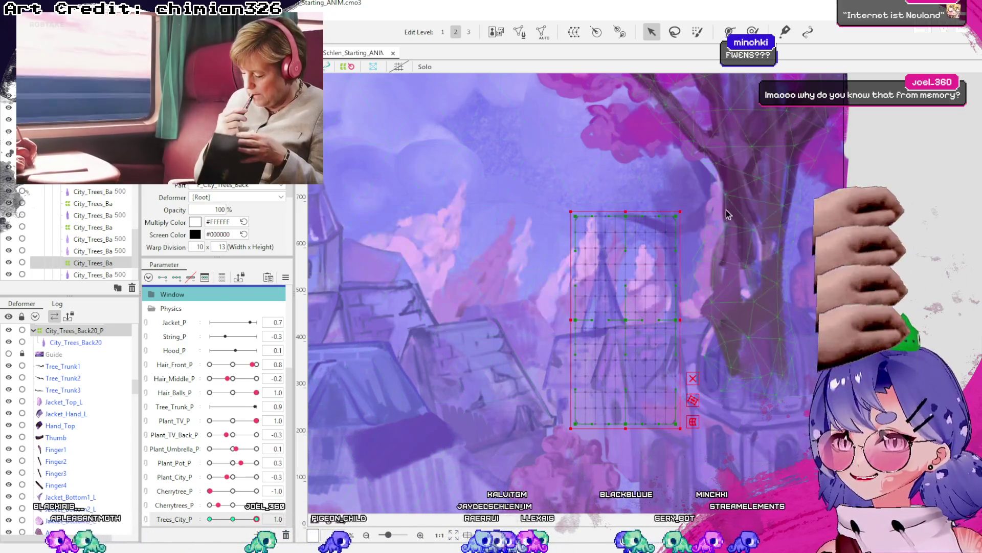
Try tilting the deformer both ways, undo each tilt, then nudge it slightly right.
drag(684, 205, 692, 208)
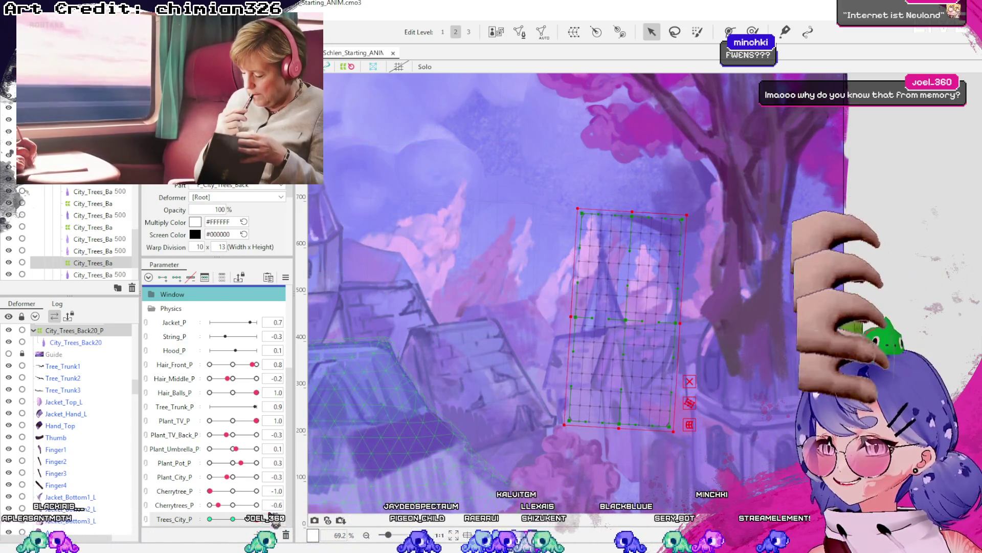
key(ctrl+z)
drag(664, 206, 655, 203)
key(ctrl+z)
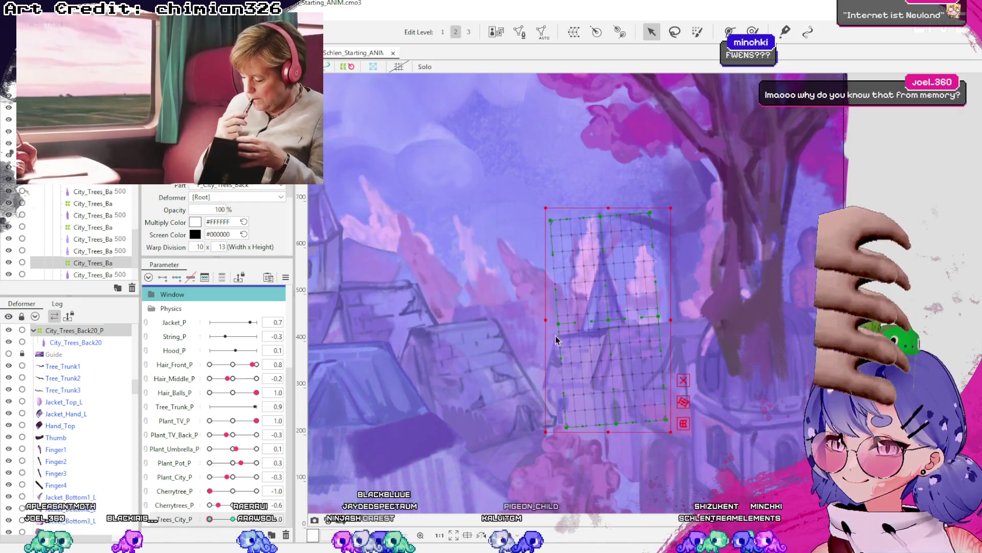
click(605, 322)
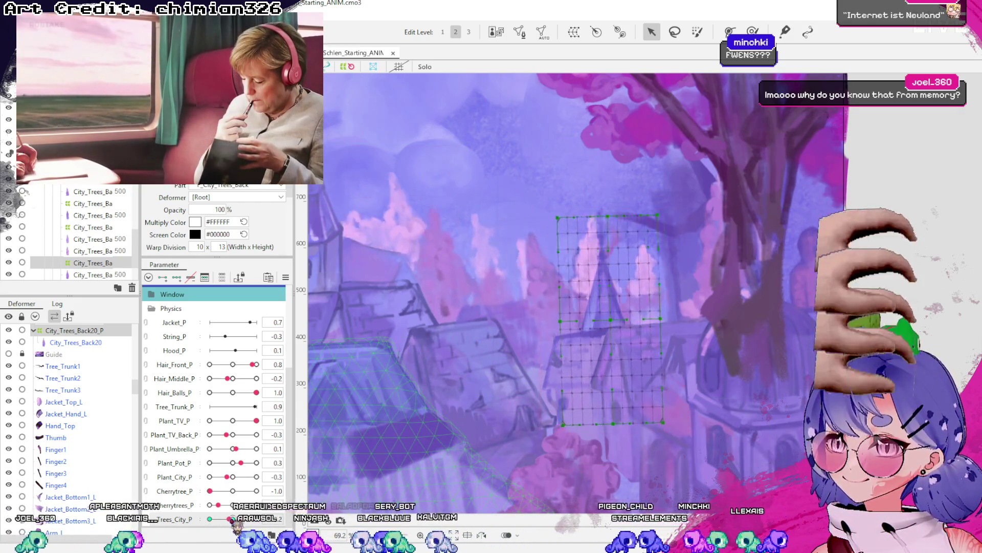
click(550, 379)
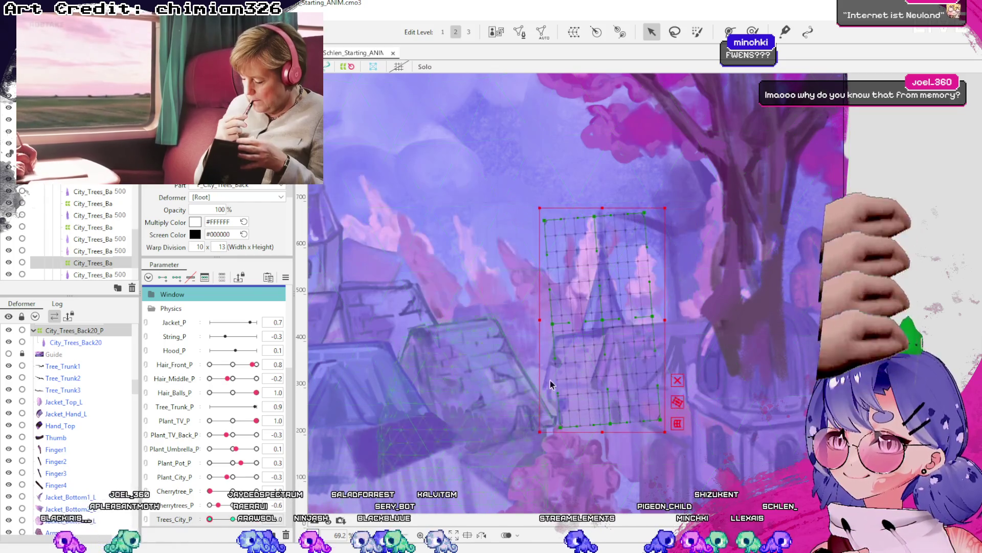
mouse_move(596, 316)
mouse_down()
mouse_move(678, 324)
mouse_move(618, 320)
mouse_up()
Reposition the warp deformer over the tree, checking Trees_City_P at its minimum, middle and maximum keys.
drag(616, 368, 594, 369)
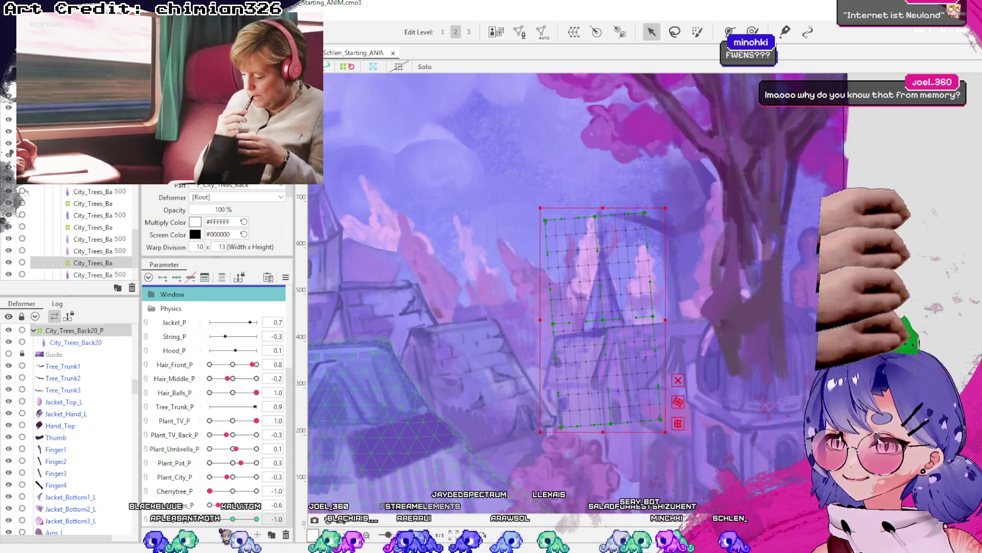
click(232, 519)
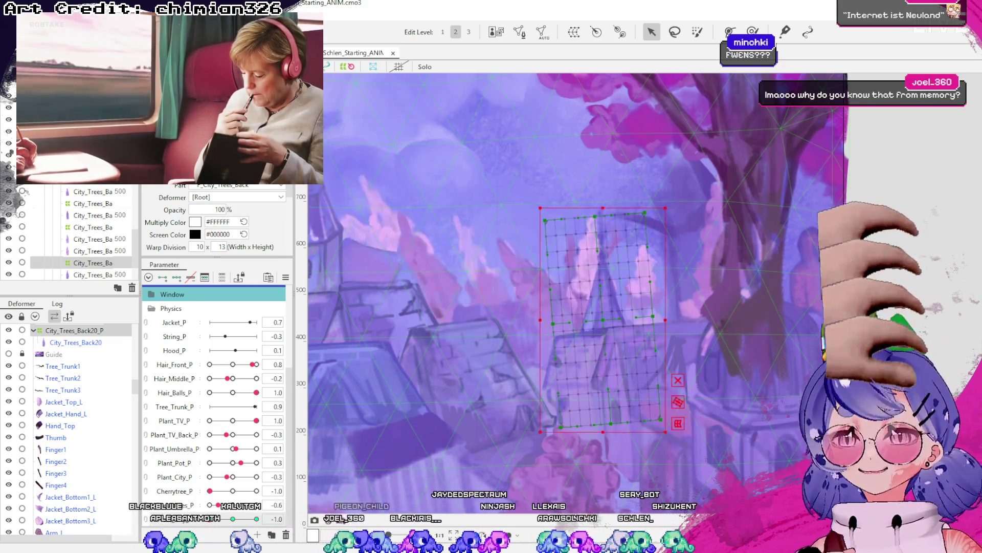
click(257, 518)
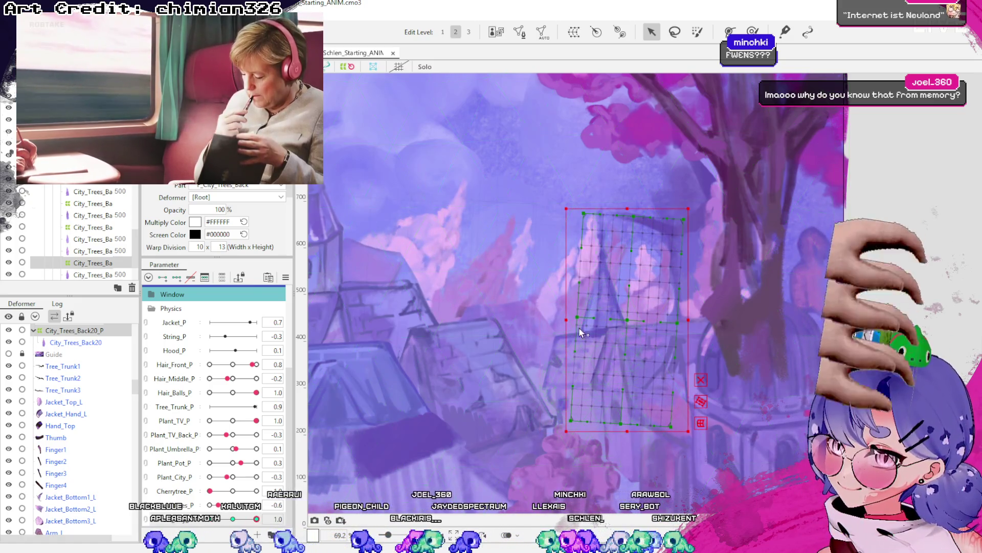
drag(627, 317, 600, 319)
click(210, 519)
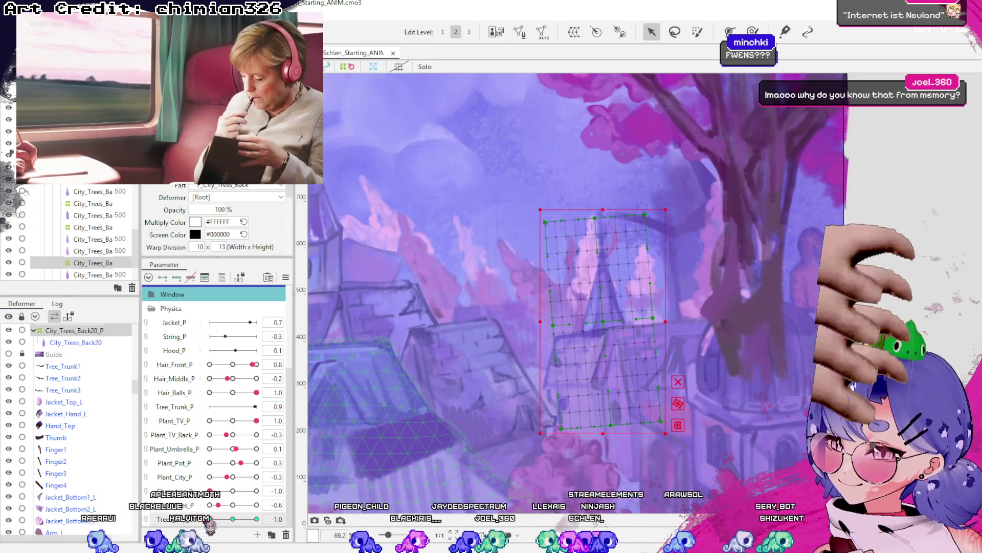
click(256, 518)
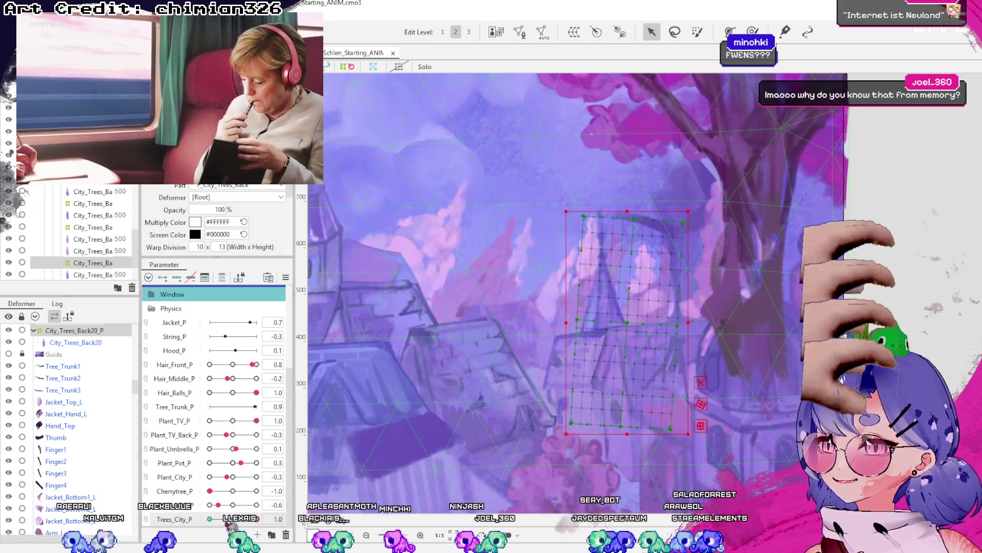
Bend the warp grid's middle and top points to the right.
click(606, 321)
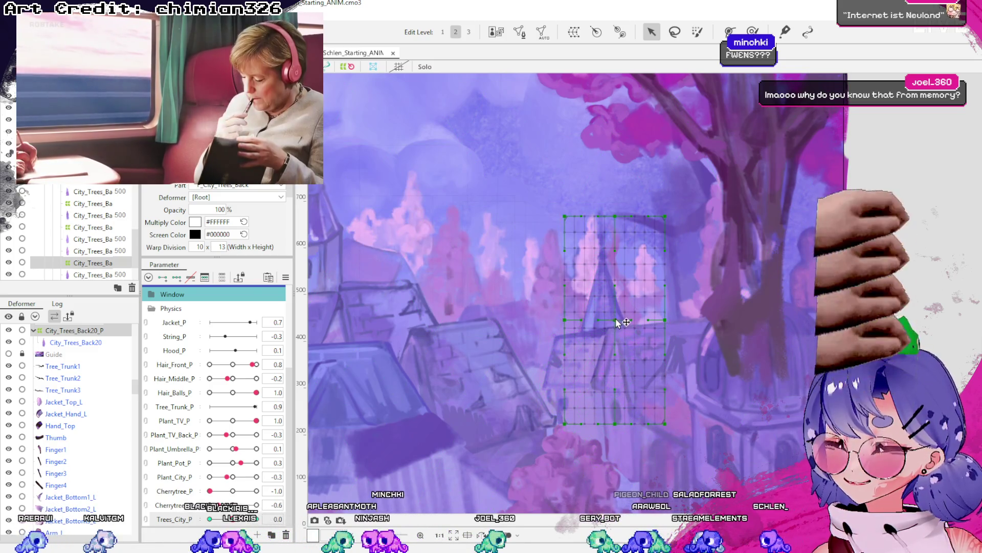
drag(616, 321, 623, 320)
drag(615, 217, 641, 222)
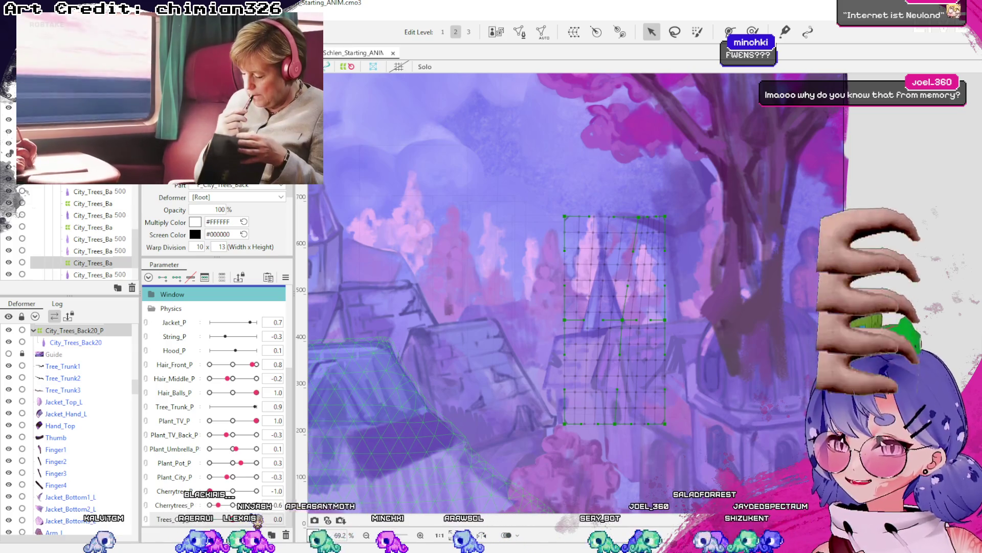
drag(630, 325, 635, 325)
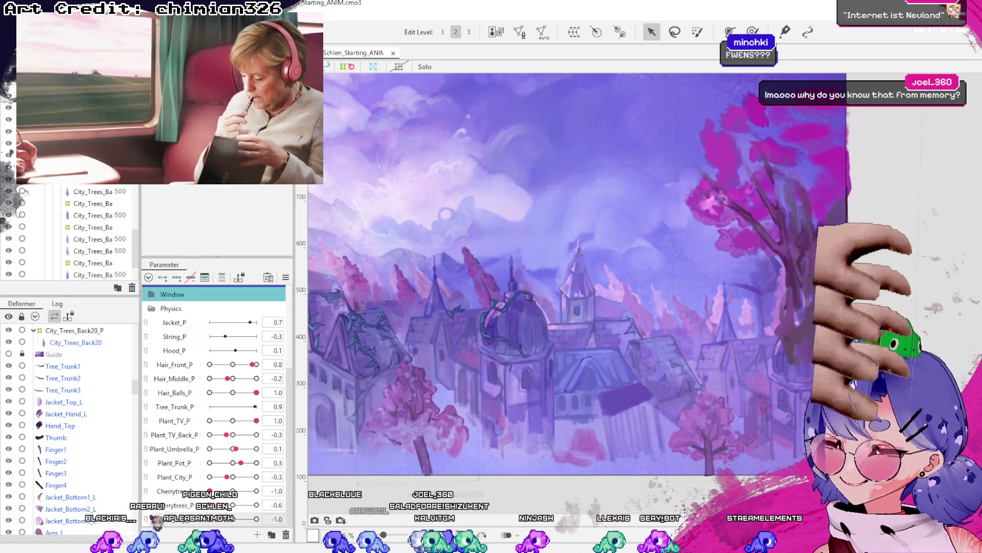
Select the City_Trees_Back20 mesh and drag its path-deform points so the tree top bends right.
scroll(718, 299, up, 3)
click(697, 325)
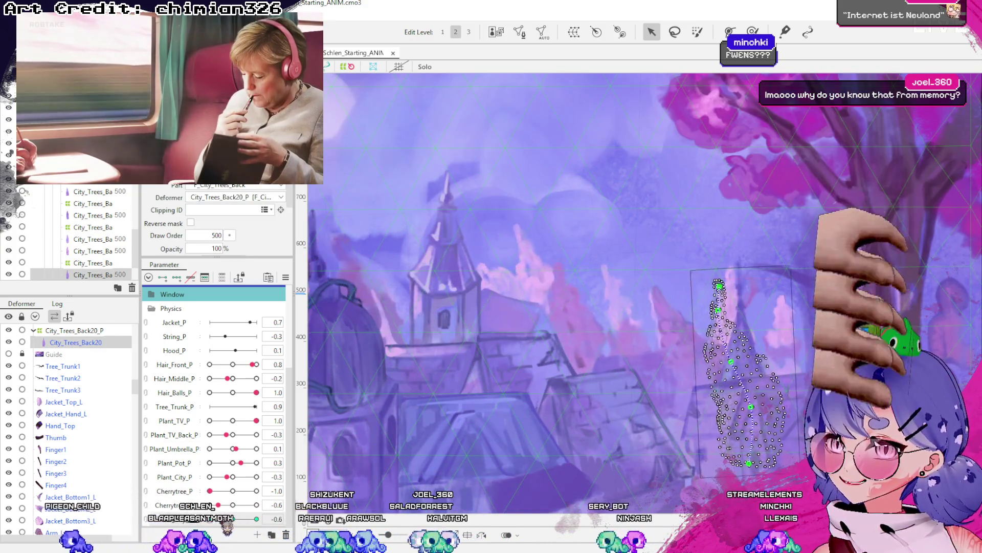
scroll(771, 388, up, 2)
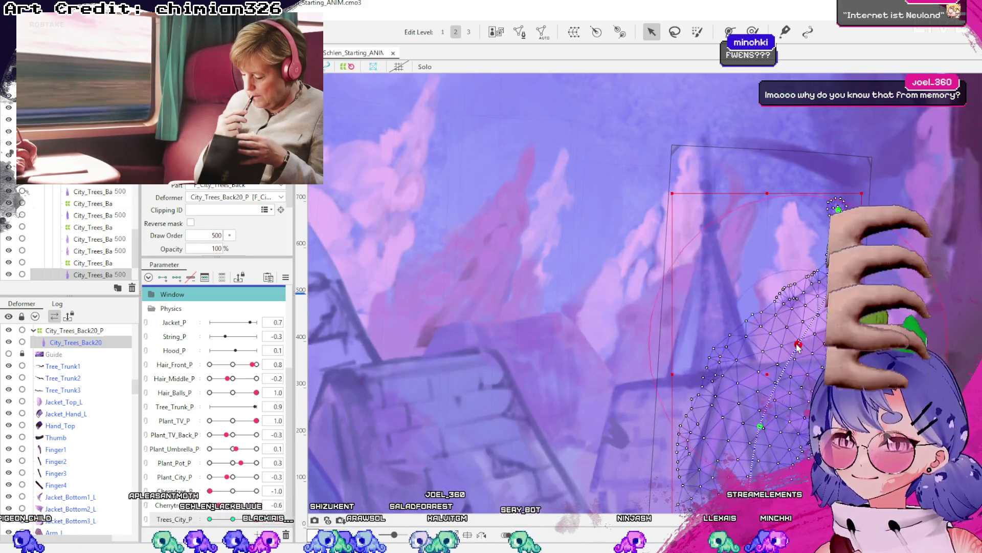
mouse_move(787, 342)
mouse_down()
mouse_move(824, 250)
mouse_move(820, 205)
mouse_up()
mouse_move(731, 337)
mouse_down()
mouse_move(628, 338)
mouse_move(674, 314)
mouse_up()
mouse_move(634, 191)
mouse_down()
mouse_move(739, 176)
mouse_move(821, 207)
mouse_up()
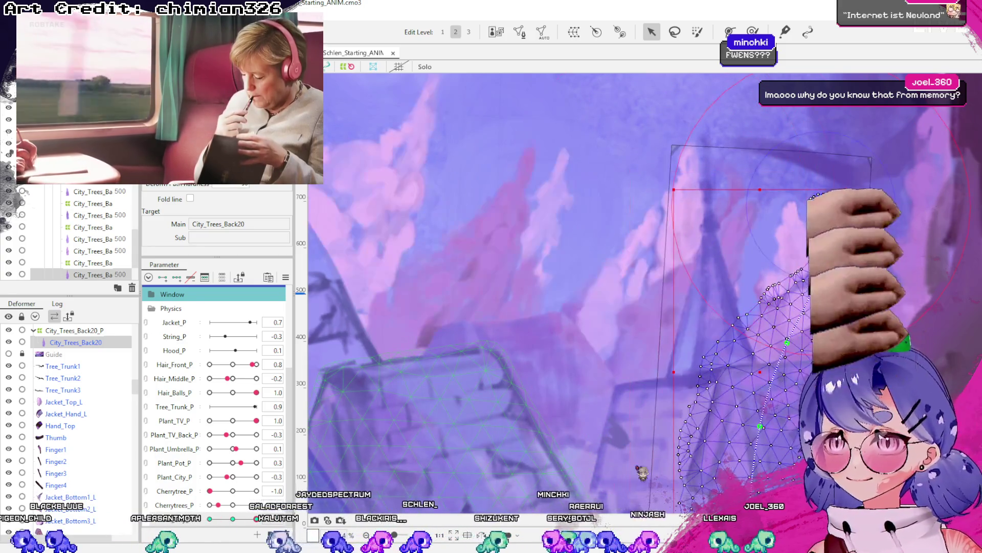
Zoom out and select the City_Trees_Back21 tree mesh to rig next.
scroll(641, 473, down, 5)
key(Escape)
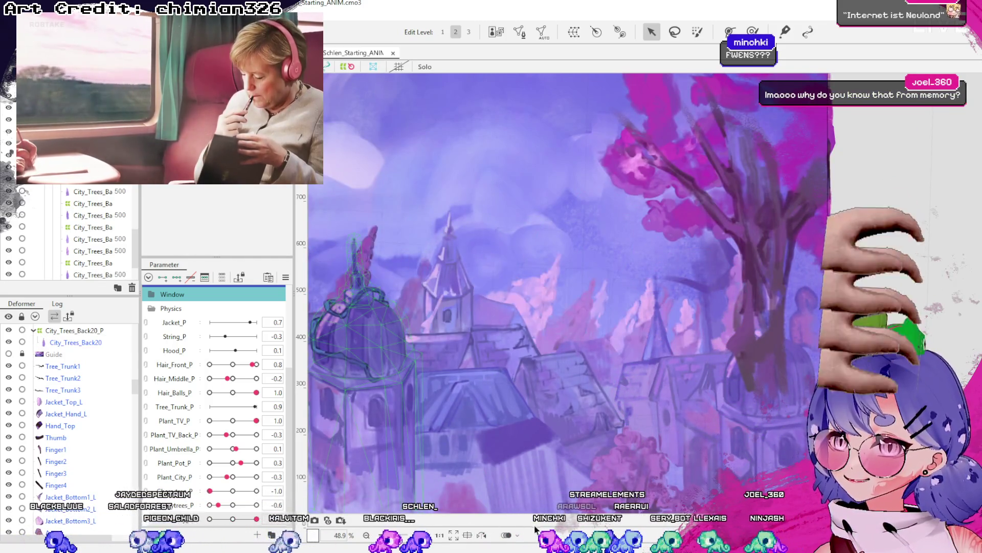
click(689, 313)
click(689, 312)
scroll(688, 322, up, 5)
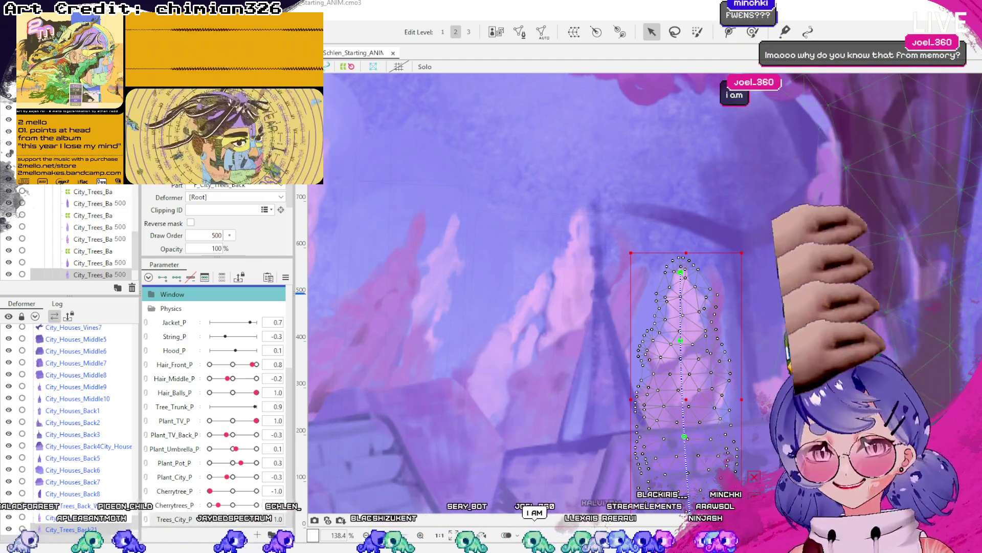
Adjust the top fold-line point so the tree top leans left, then deselect and pick the narrow tree mesh.
scroll(842, 276, down, 2)
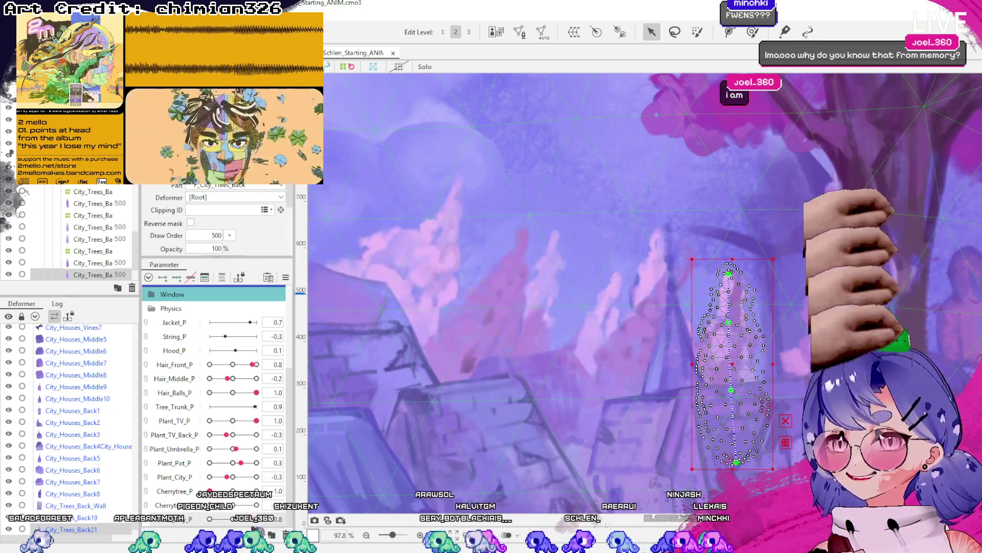
click(755, 279)
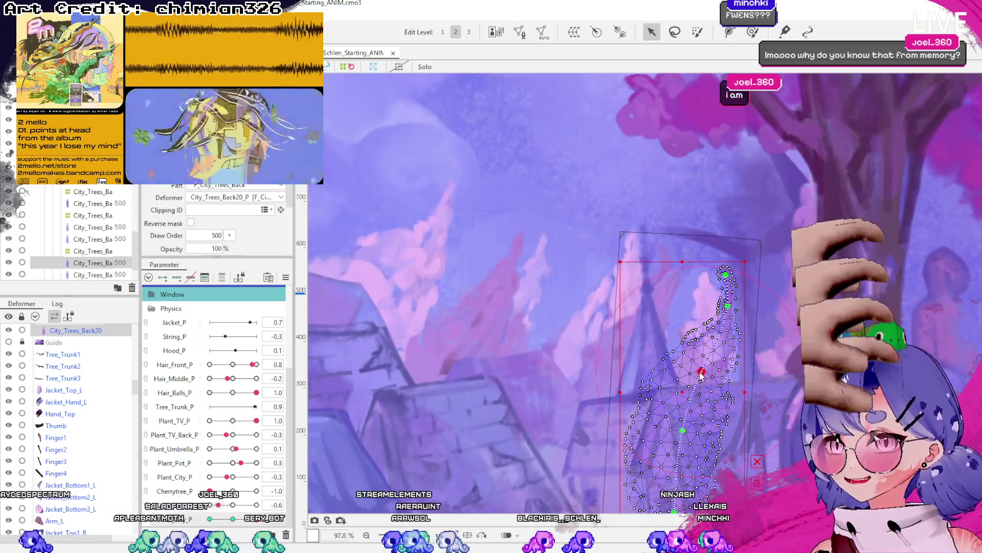
click(715, 274)
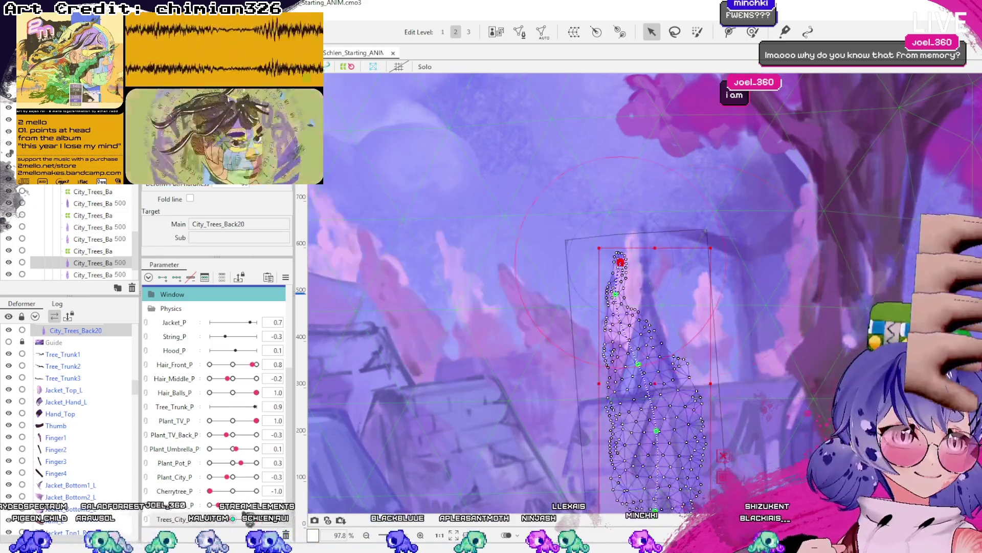
scroll(409, 469, down, 5)
scroll(427, 482, up, 2)
click(428, 482)
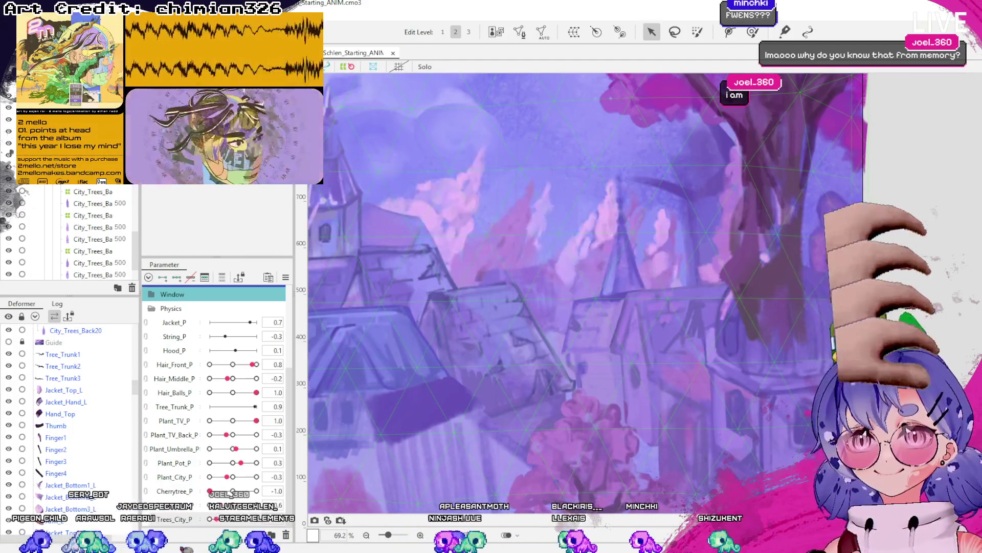
click(670, 258)
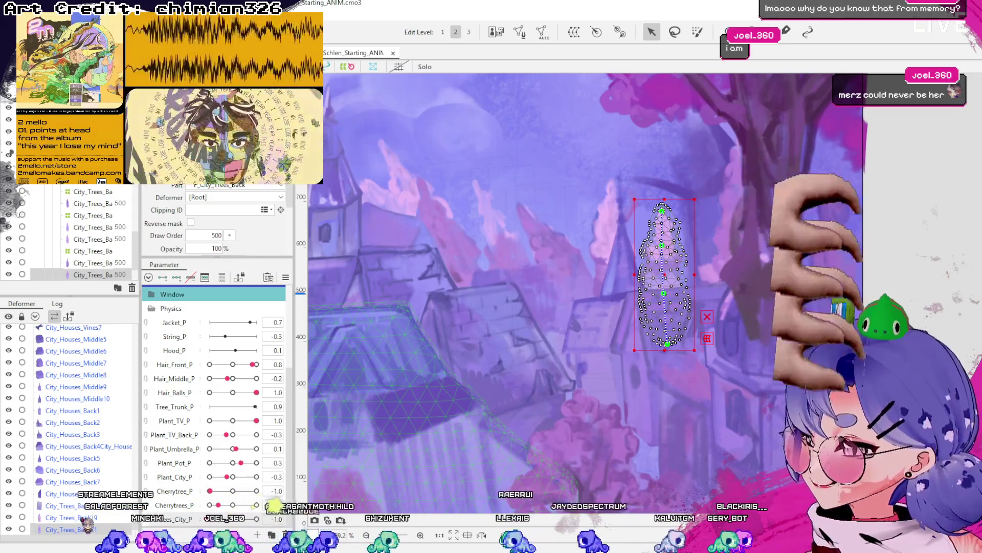
Select City_Trees_Back19 and drag its fold-line points up to the top, curving the tree for sway.
click(76, 506)
click(572, 283)
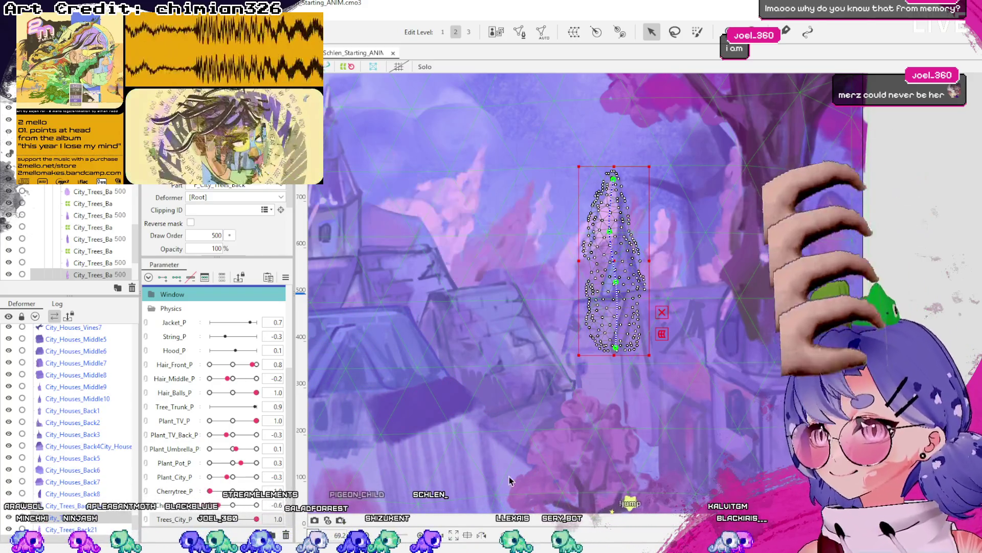
scroll(601, 204, up, 3)
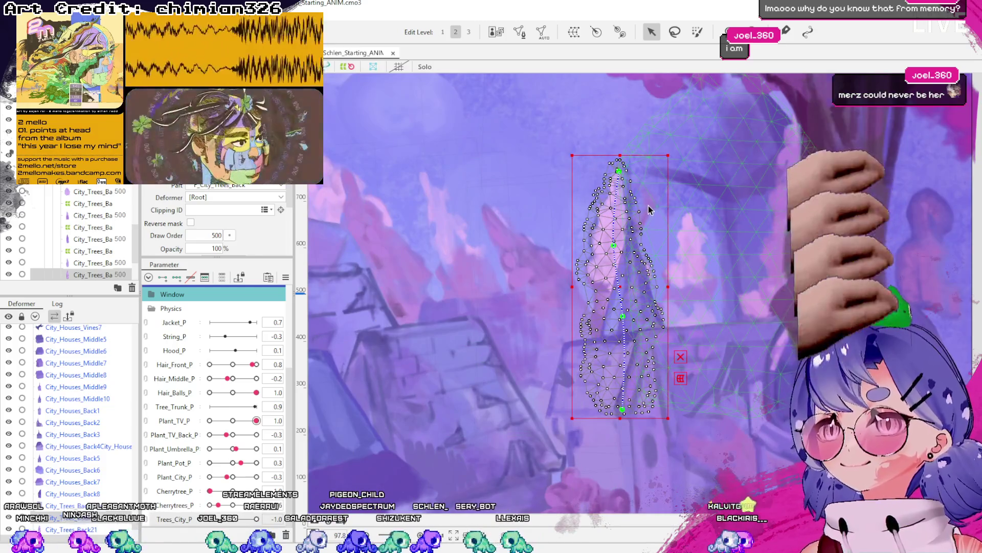
scroll(655, 215, up, 5)
scroll(684, 237, down, 5)
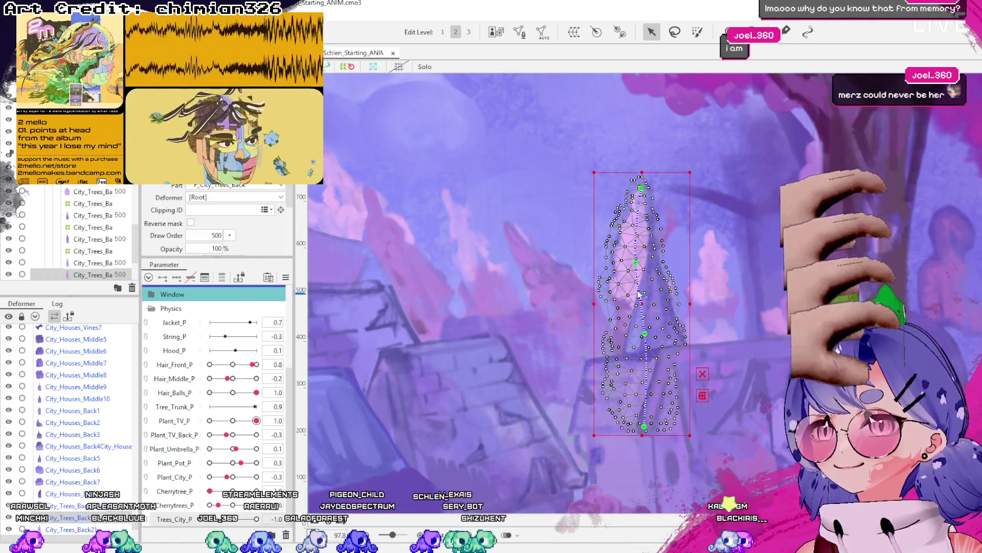
scroll(605, 302, down, 1)
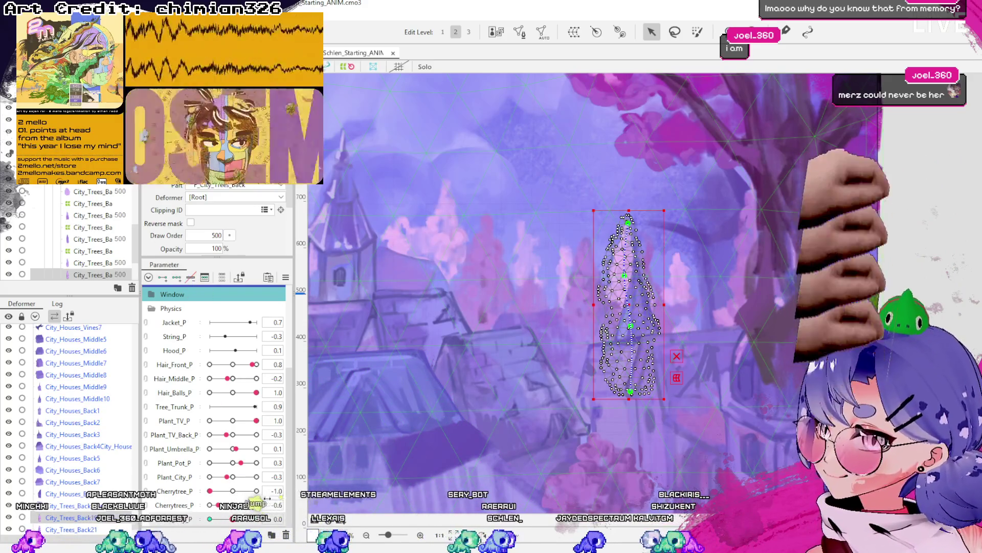
drag(624, 318, 648, 279)
drag(635, 328, 645, 226)
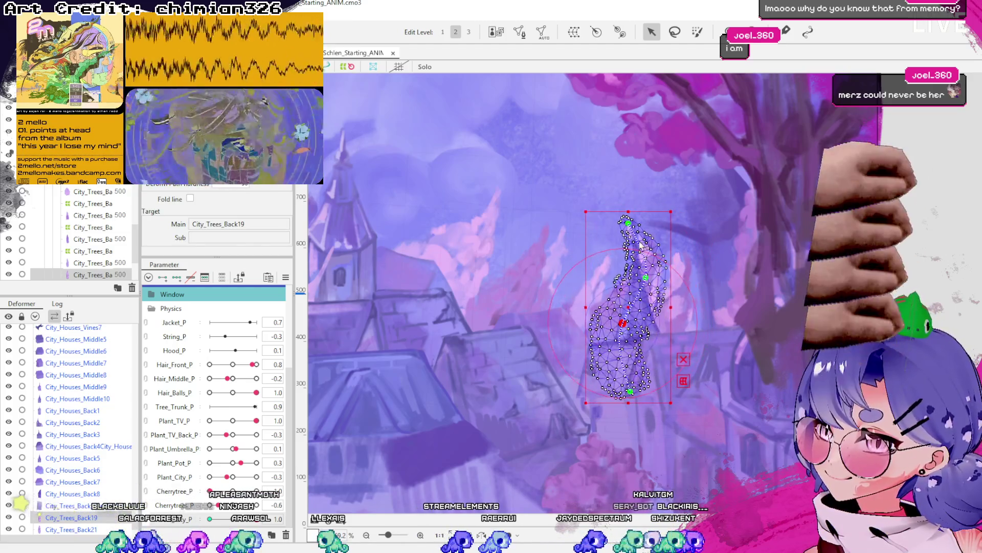
drag(637, 272, 640, 285)
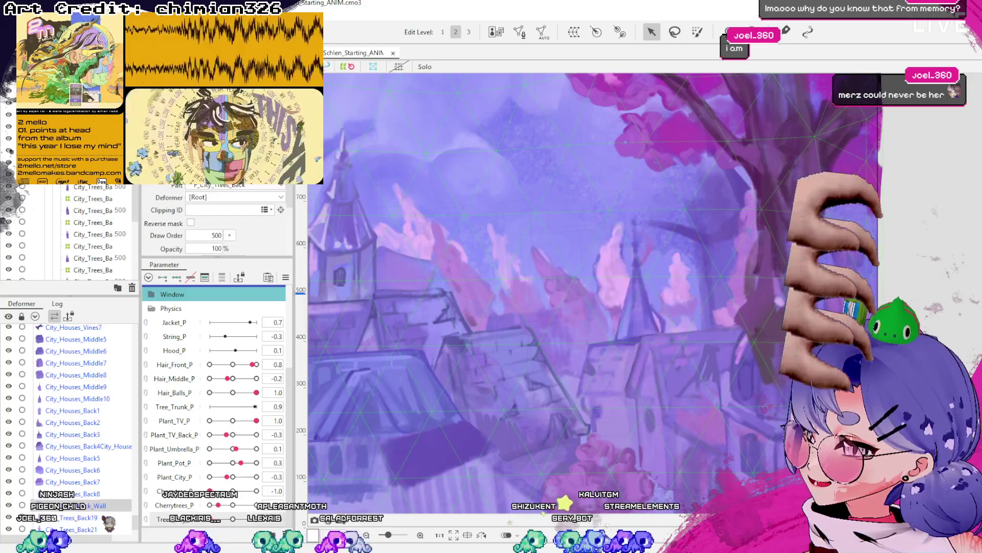
click(626, 307)
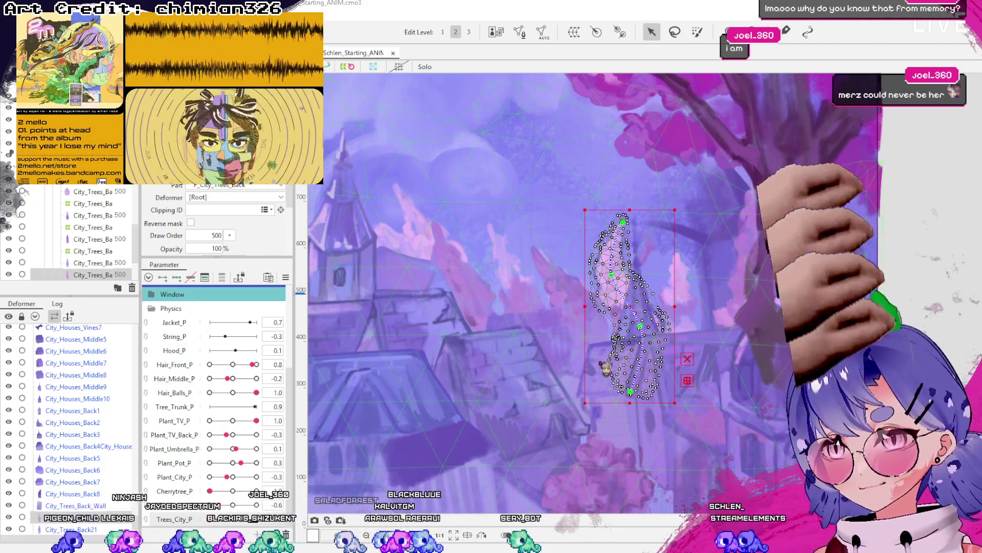
Select the City_Trees_Back19_P warp deformer and shift its grid sideways to skew over the tree.
click(608, 361)
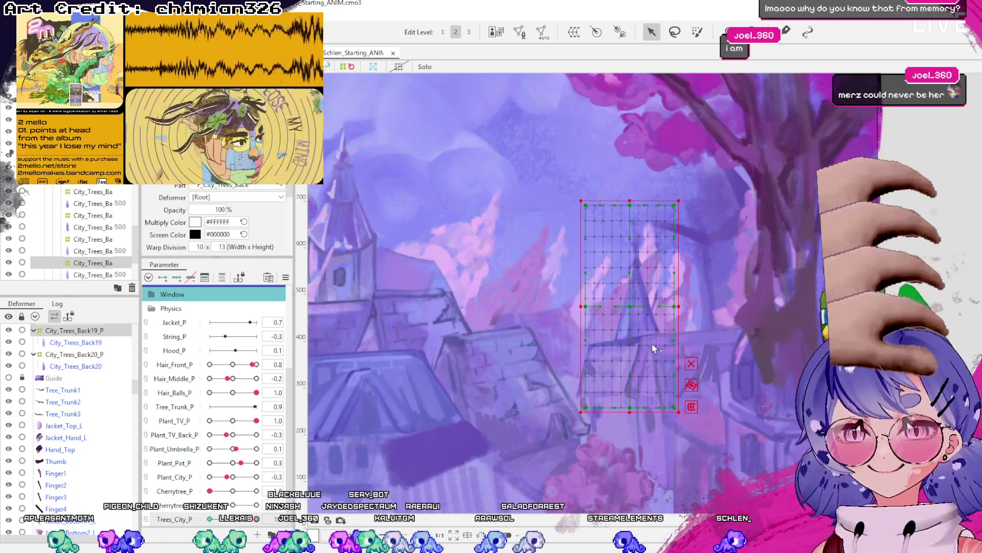
scroll(652, 343, up, 2)
click(705, 369)
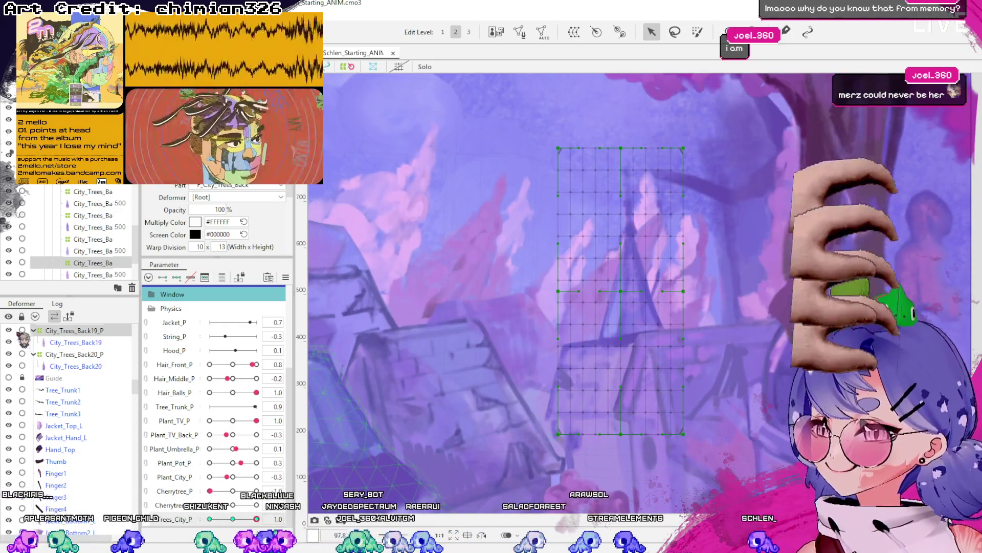
click(621, 291)
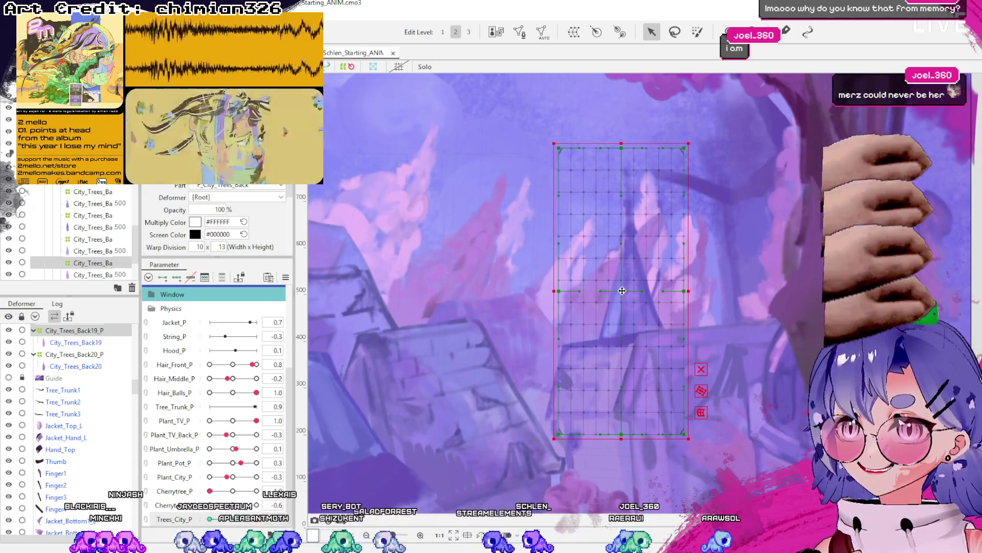
drag(625, 292, 632, 292)
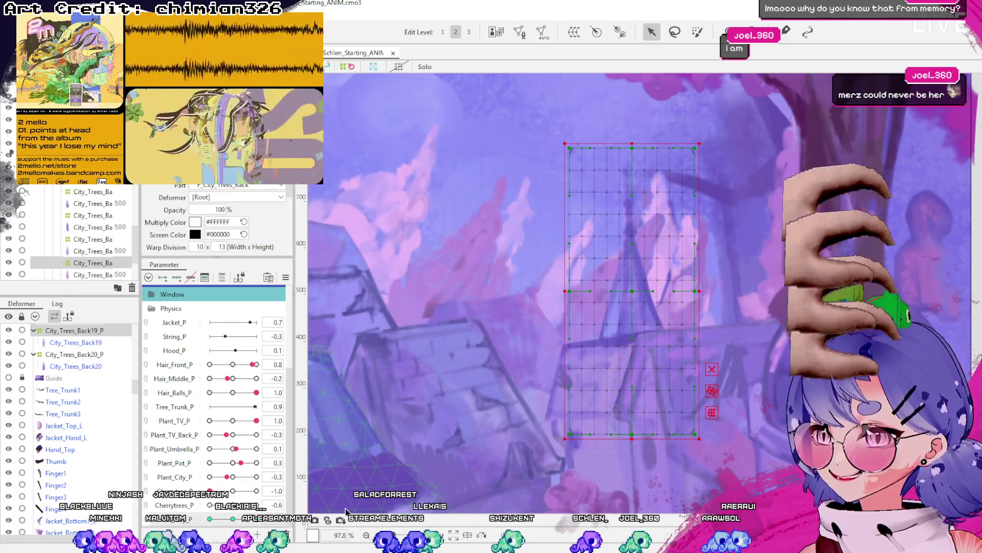
mouse_move(632, 292)
mouse_down()
mouse_move(621, 291)
mouse_move(636, 293)
mouse_up()
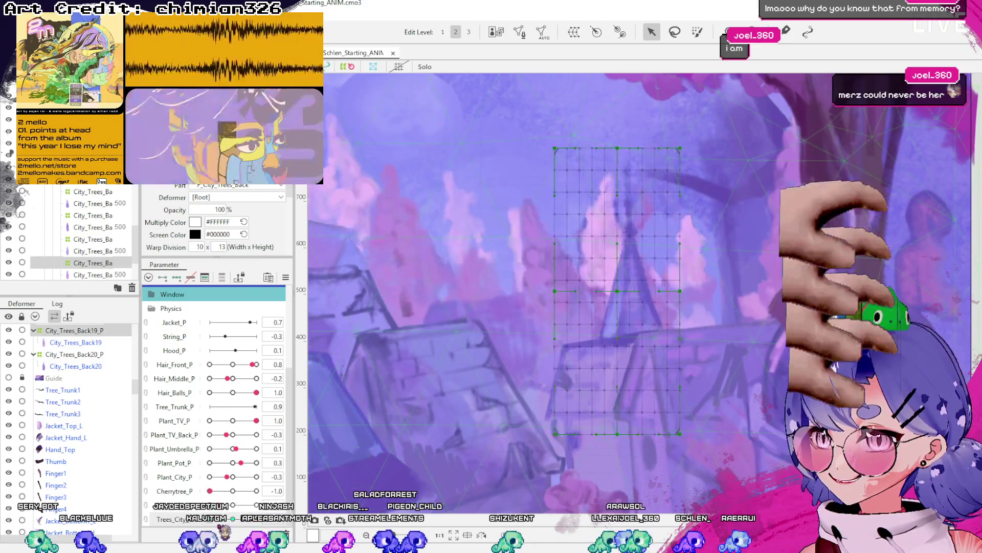
drag(613, 289, 611, 288)
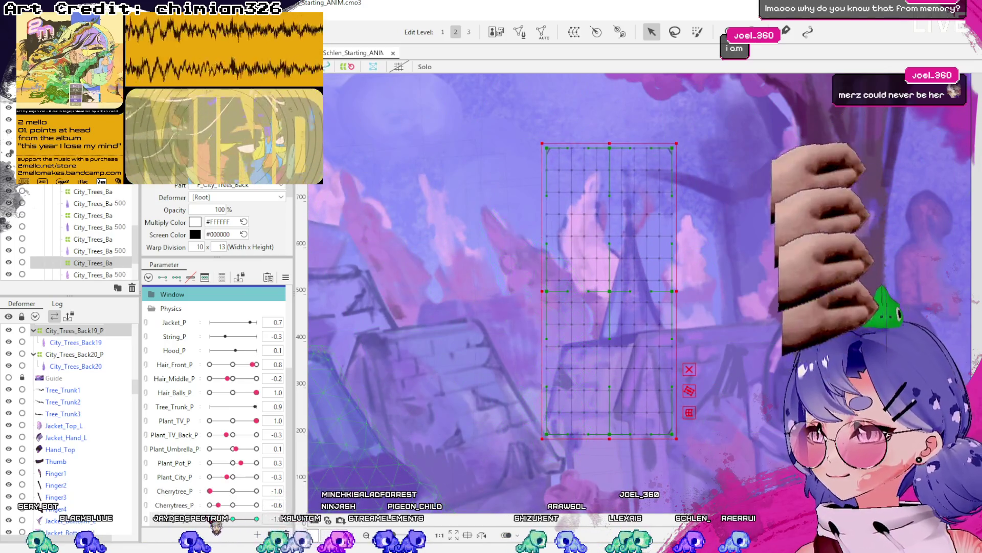
drag(611, 344, 633, 343)
drag(635, 289, 636, 290)
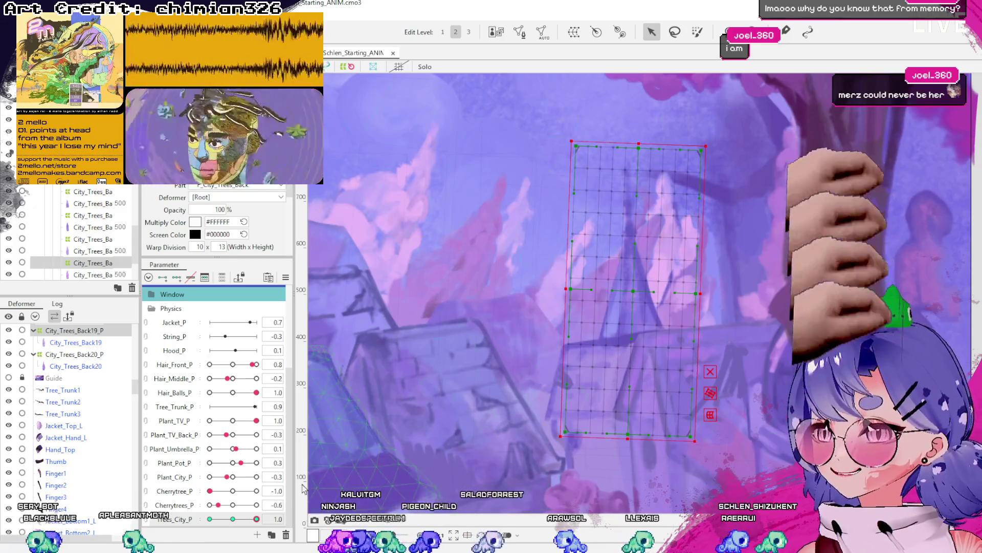
Undo and redo the grid edits to compare the Trees_City_P -1.0 pose with the skewed one.
key(ctrl+z)
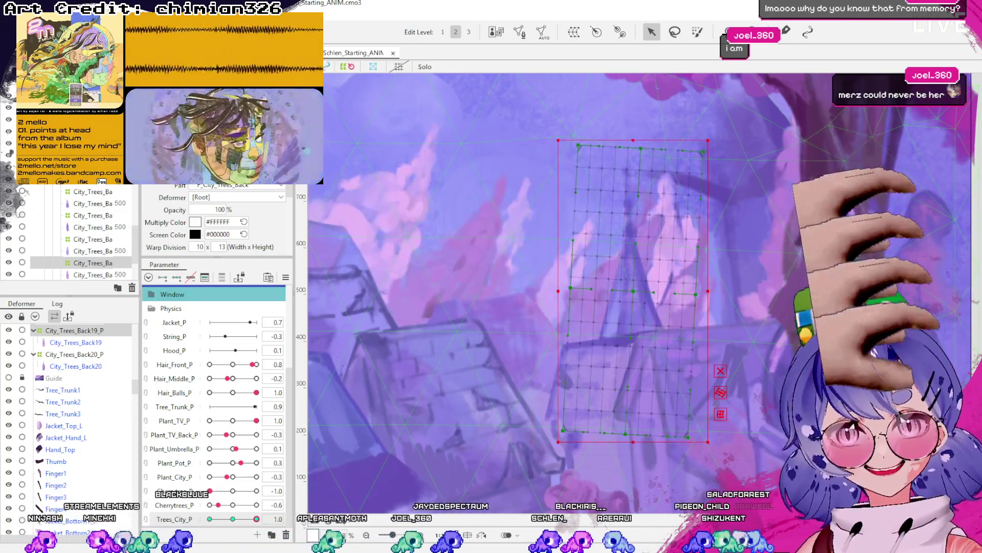
key(Escape)
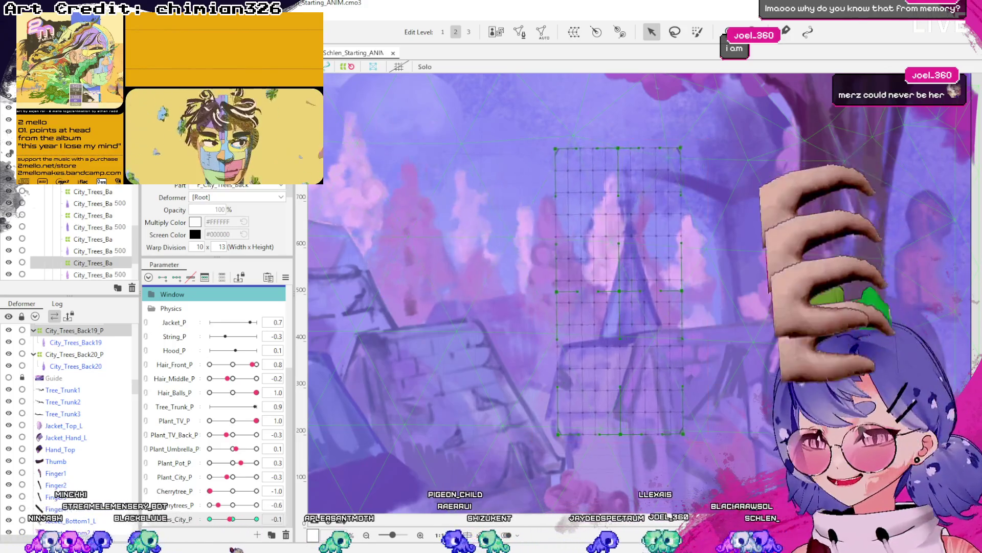
key(ctrl+z)
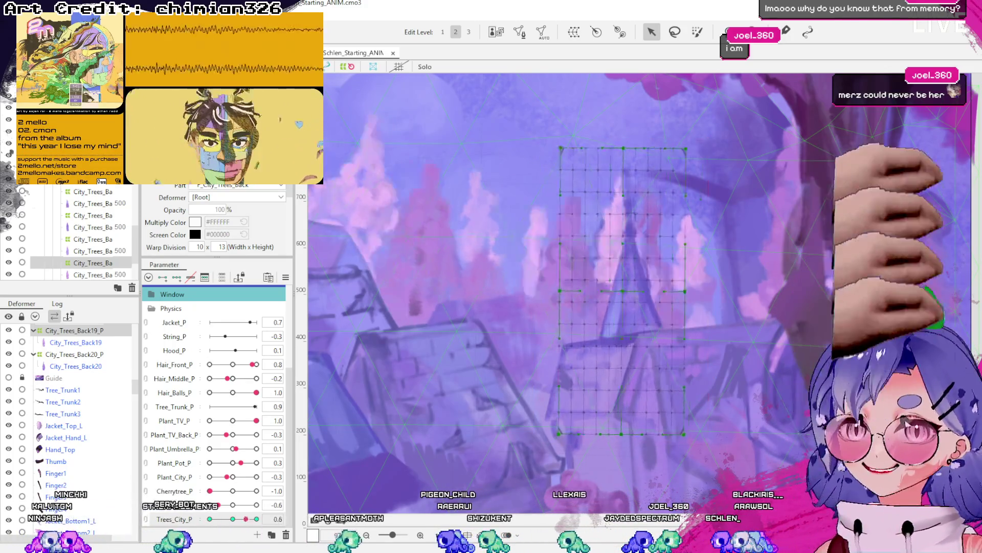
key(ctrl+y)
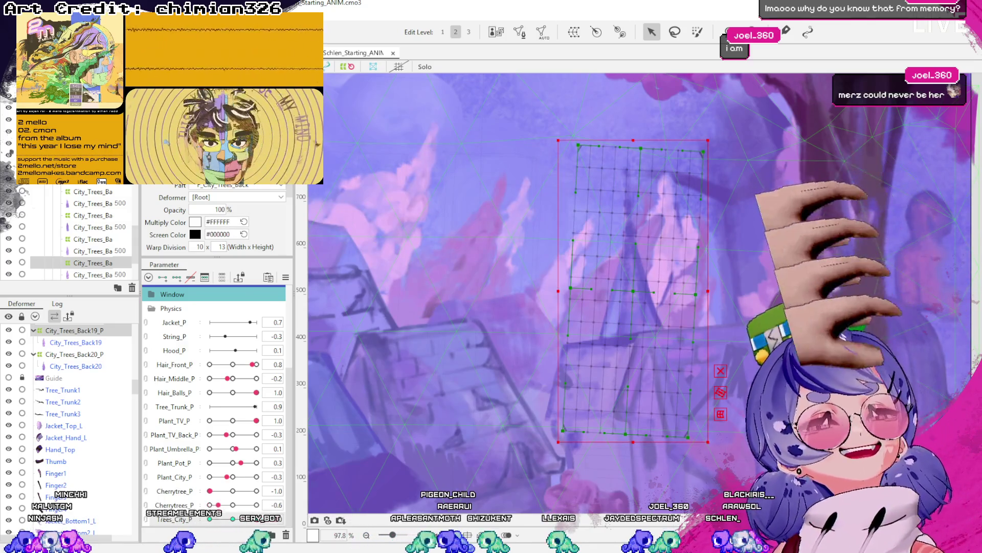
key(ctrl+z)
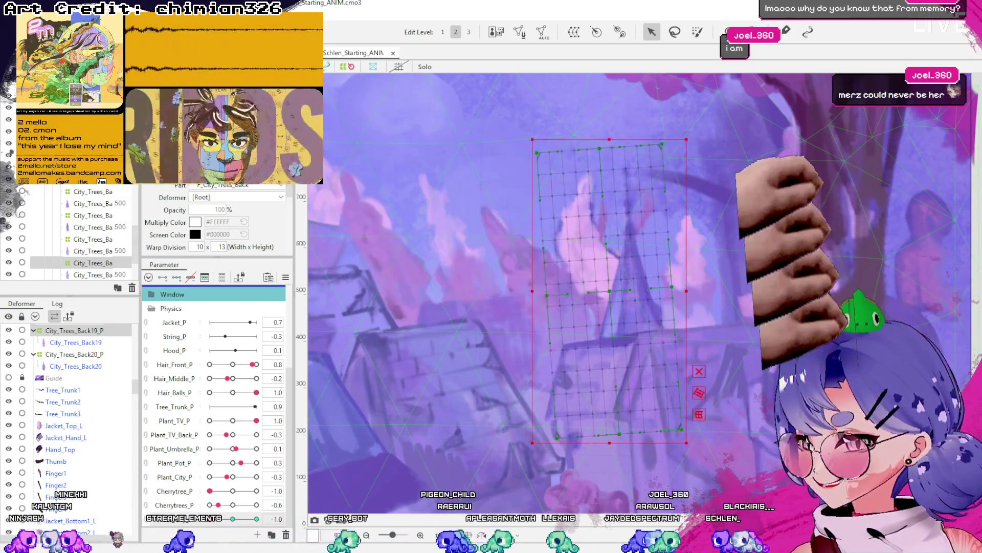
key(ctrl+y)
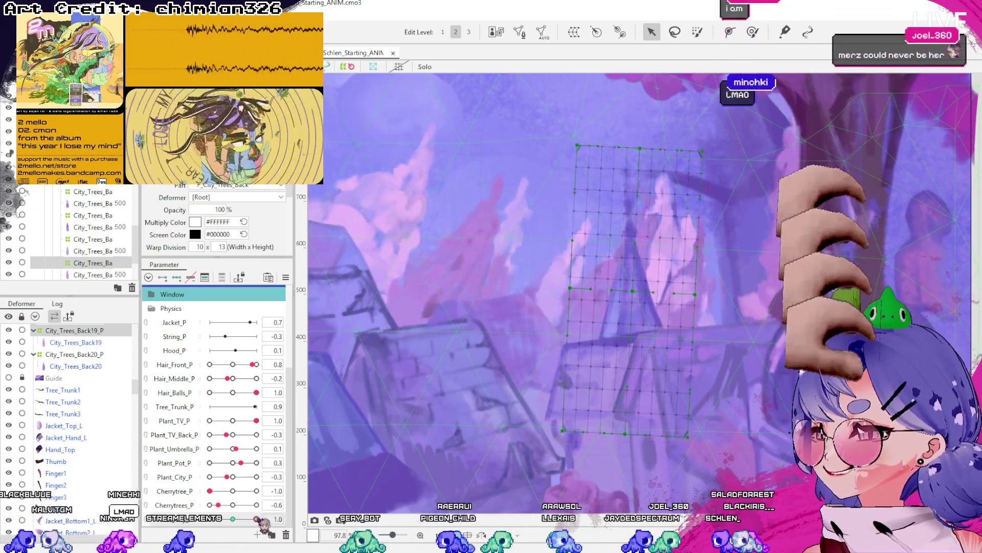
key(ctrl+y)
key(ctrl+z)
key(ctrl+z)
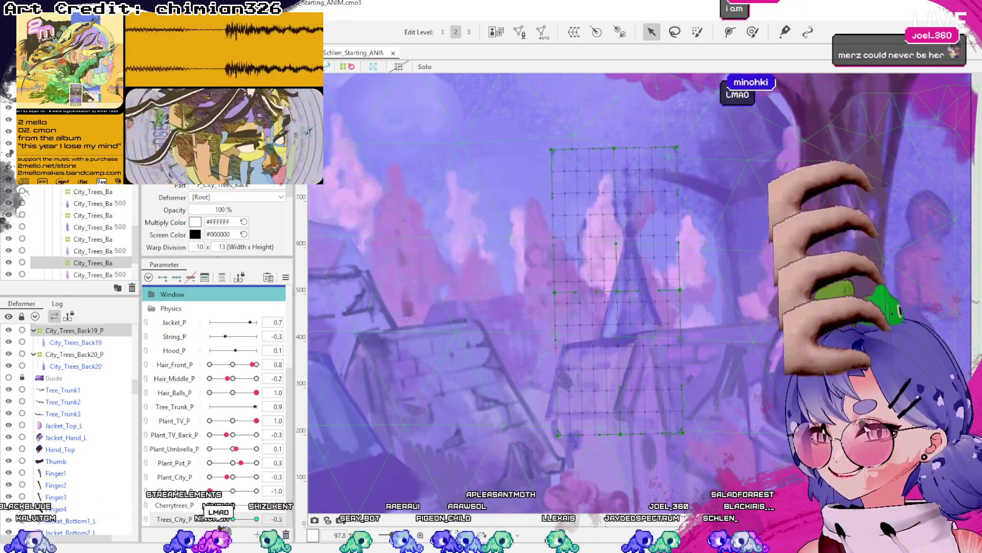
key(ctrl+y)
key(ctrl+y)
key(ctrl+y)
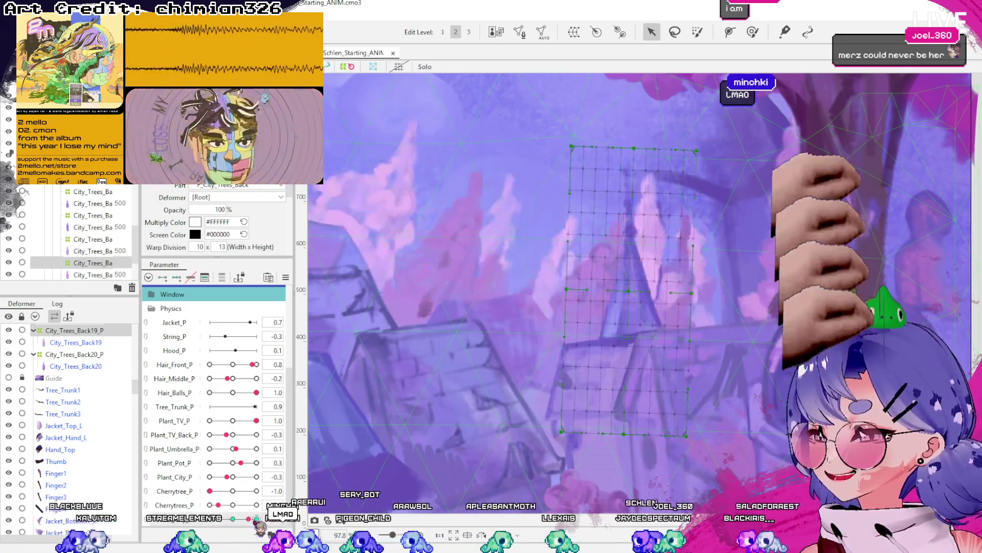
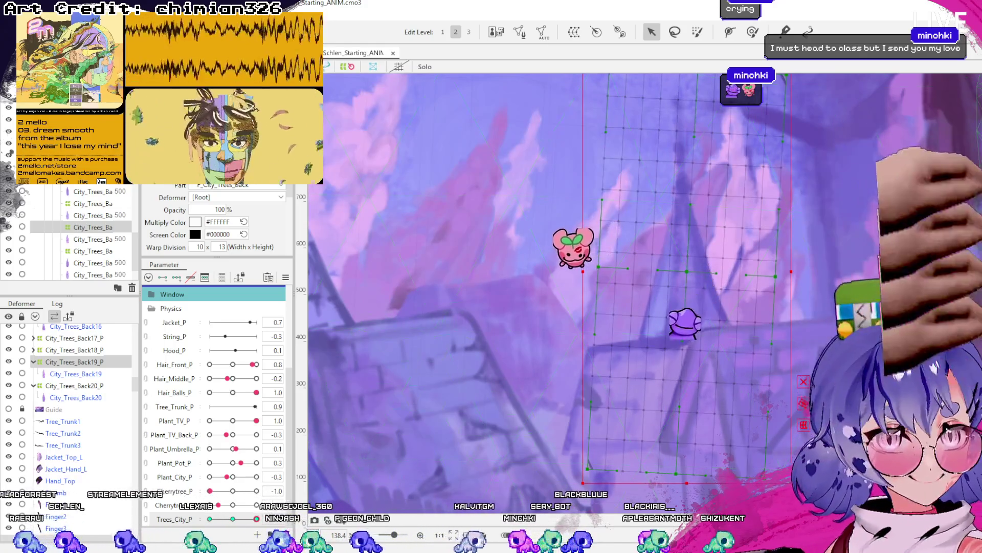
Tilt the City_Trees_Back19_P warp deformer clockwise so its tree leans.
scroll(716, 426, down, 3)
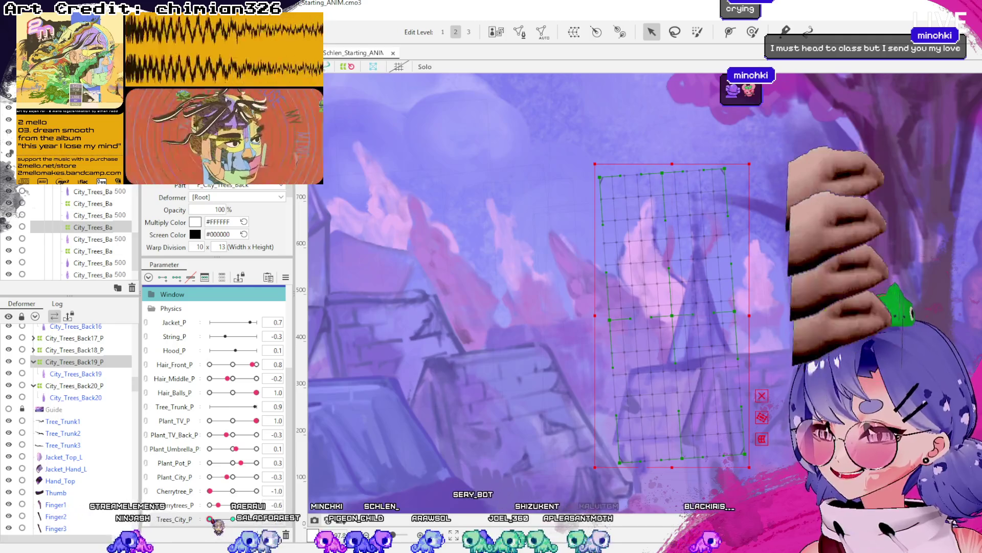
drag(781, 159, 788, 162)
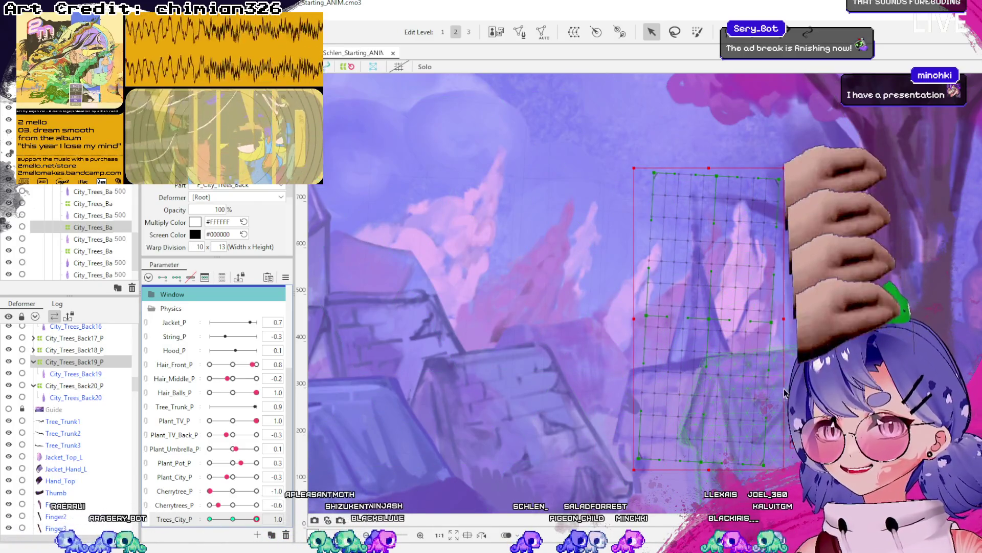
click(737, 291)
click(745, 295)
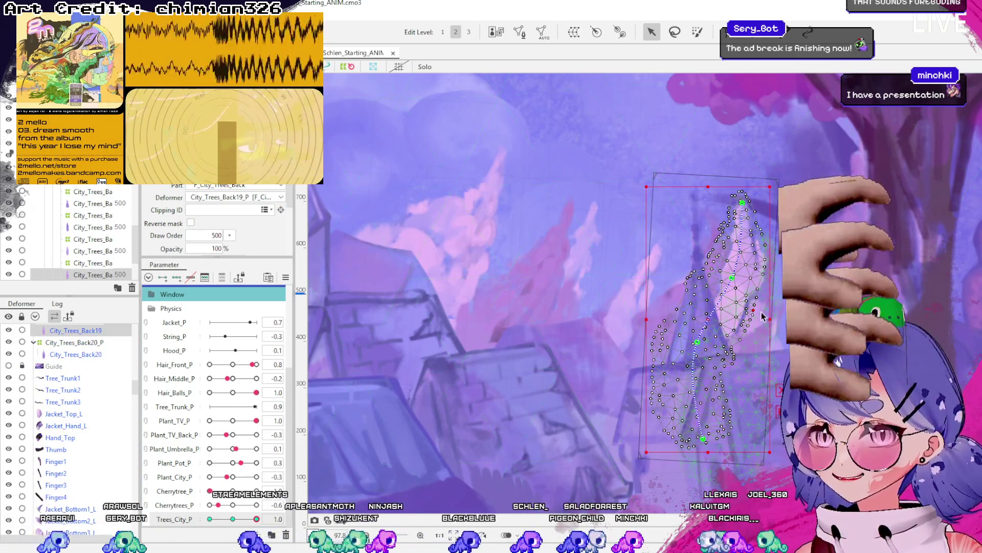
click(745, 296)
Select the City_Trees_Back21 tree art mesh.
click(780, 389)
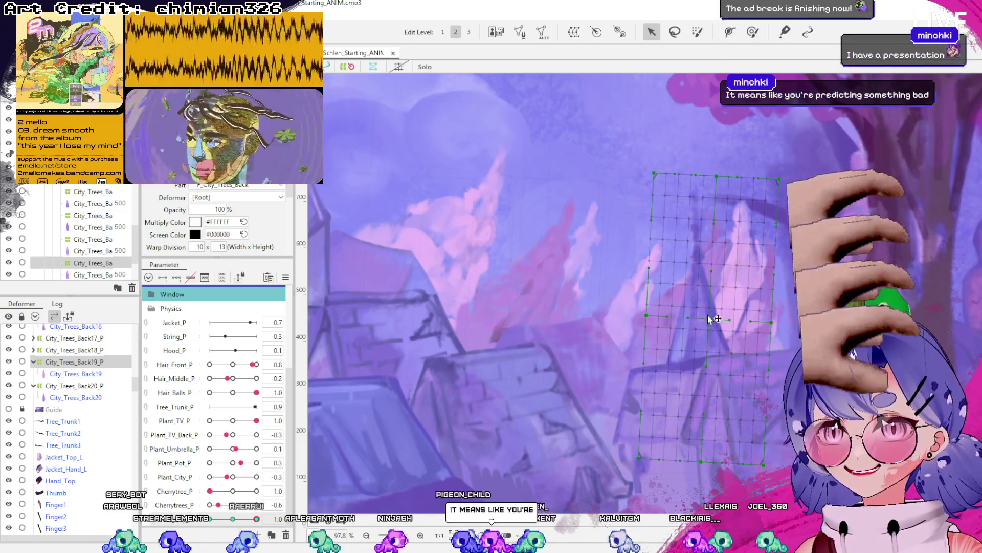
click(732, 207)
click(732, 207)
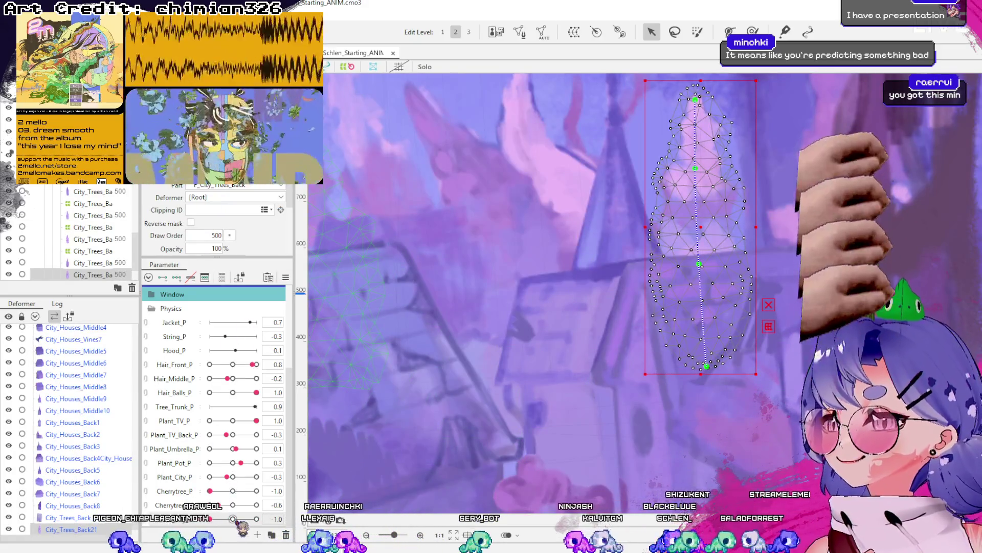
At Trees_City_P 1.0, bend the City_Trees_Back21 tree rightward along its deform path.
drag(233, 519, 256, 518)
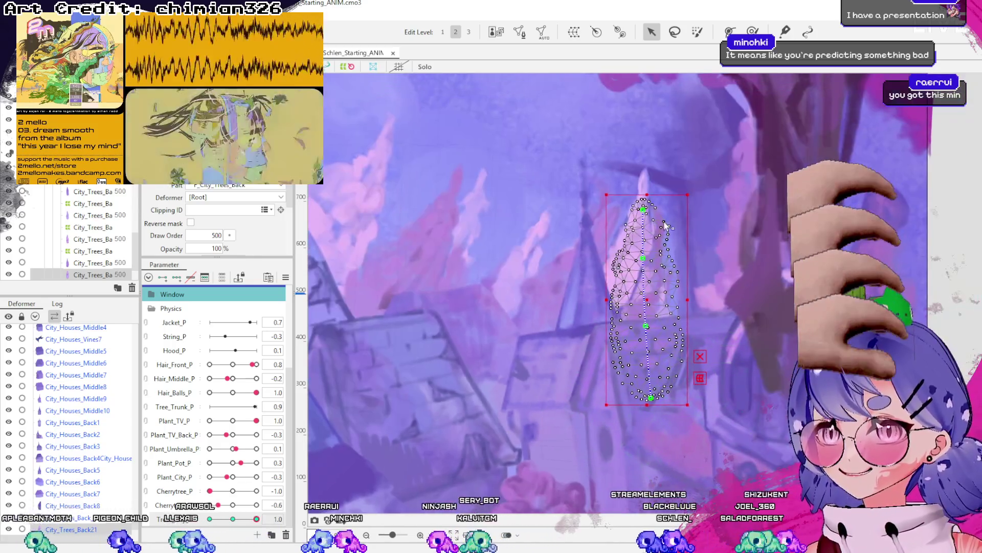
click(687, 222)
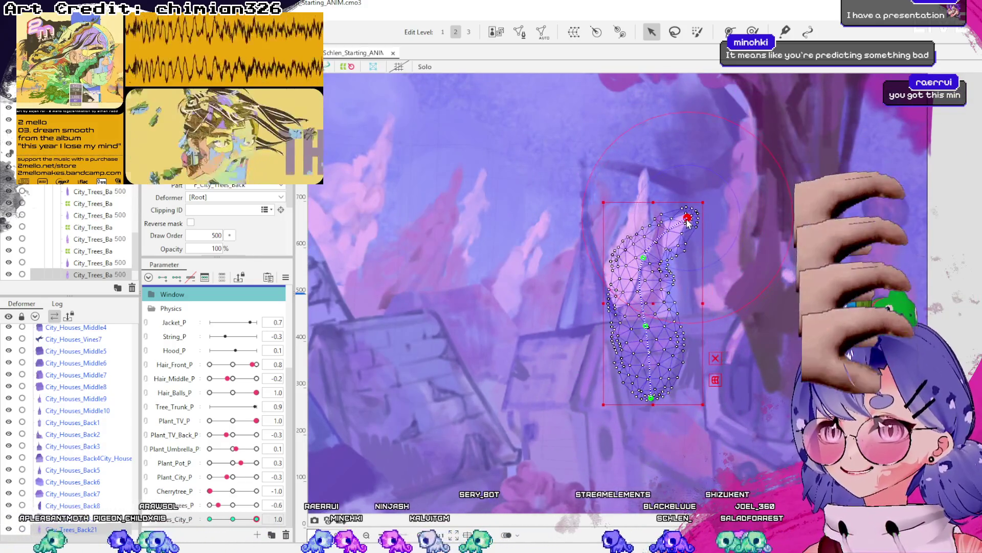
drag(644, 258, 688, 217)
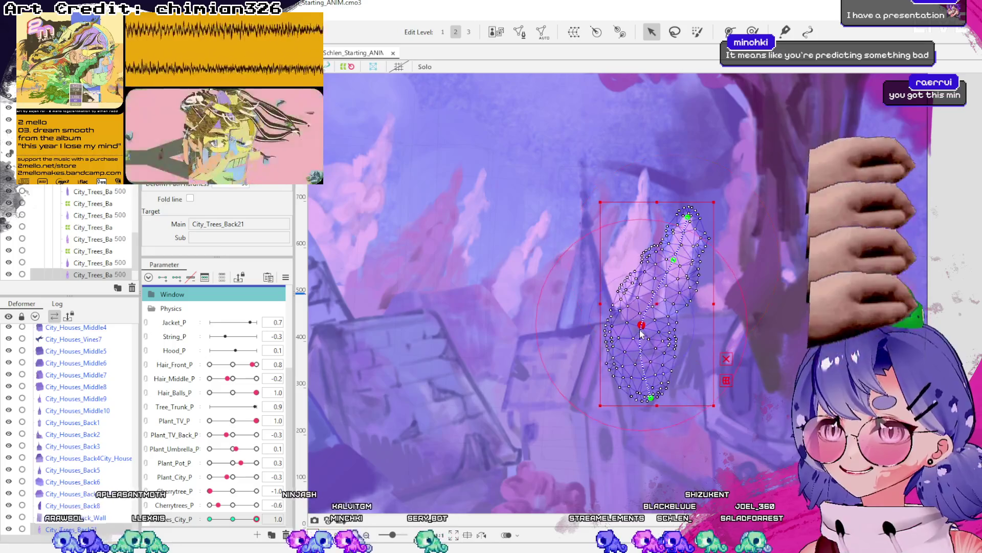
drag(644, 327, 641, 325)
drag(665, 258, 691, 225)
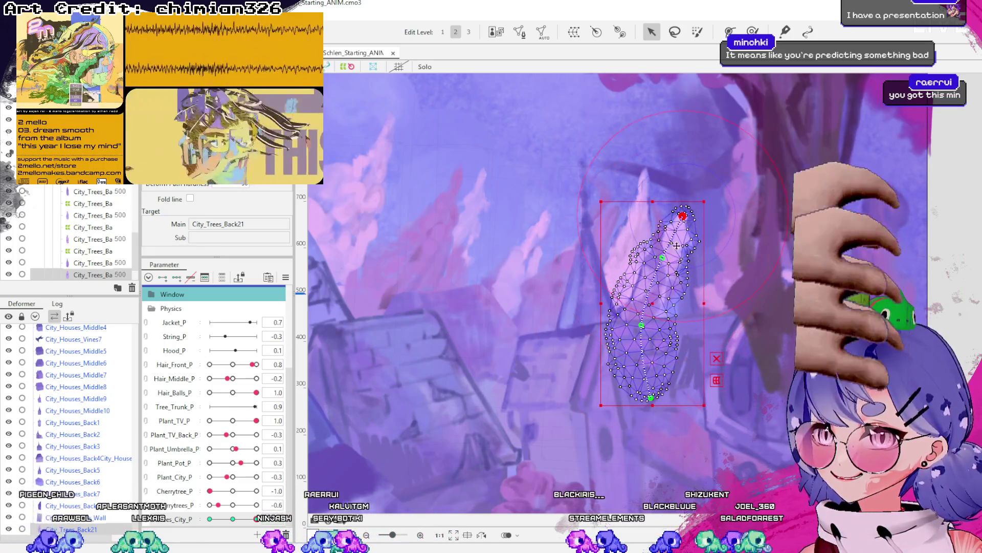
click(233, 519)
click(256, 518)
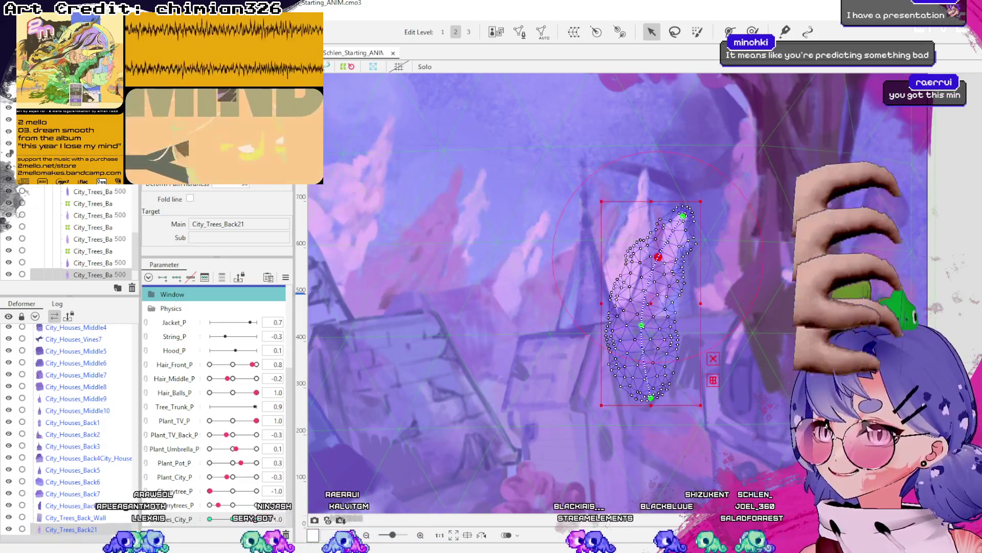
Make the tree lean at Trees_City_P -1.0, then select City_Trees_Back21_P.
click(209, 518)
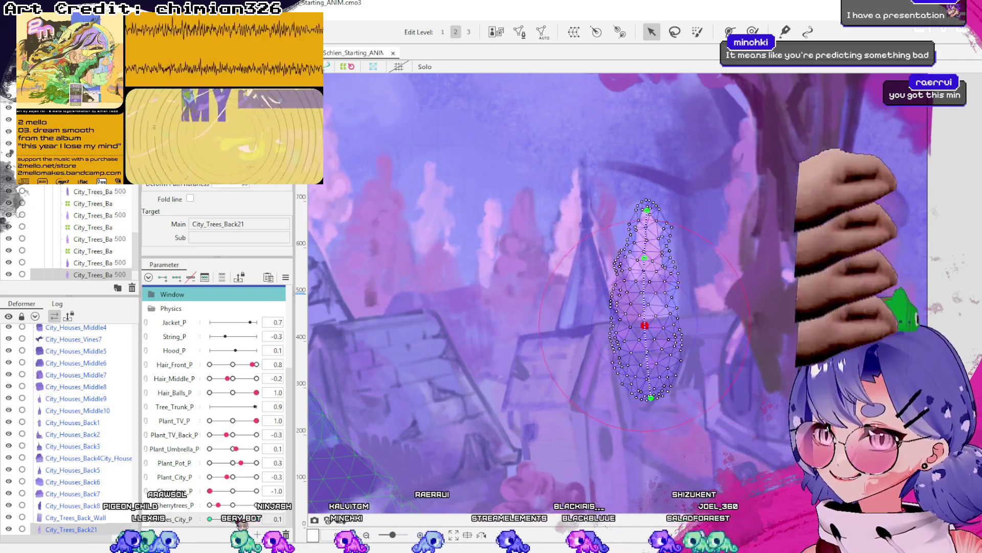
mouse_move(644, 328)
mouse_down()
mouse_move(628, 215)
mouse_move(646, 271)
mouse_move(659, 257)
mouse_move(643, 258)
mouse_up()
click(644, 258)
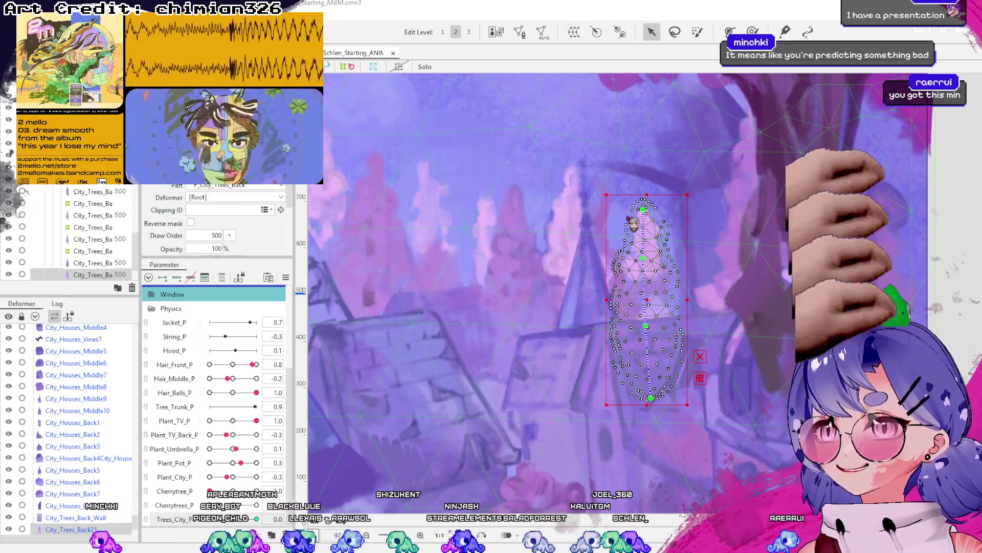
click(621, 358)
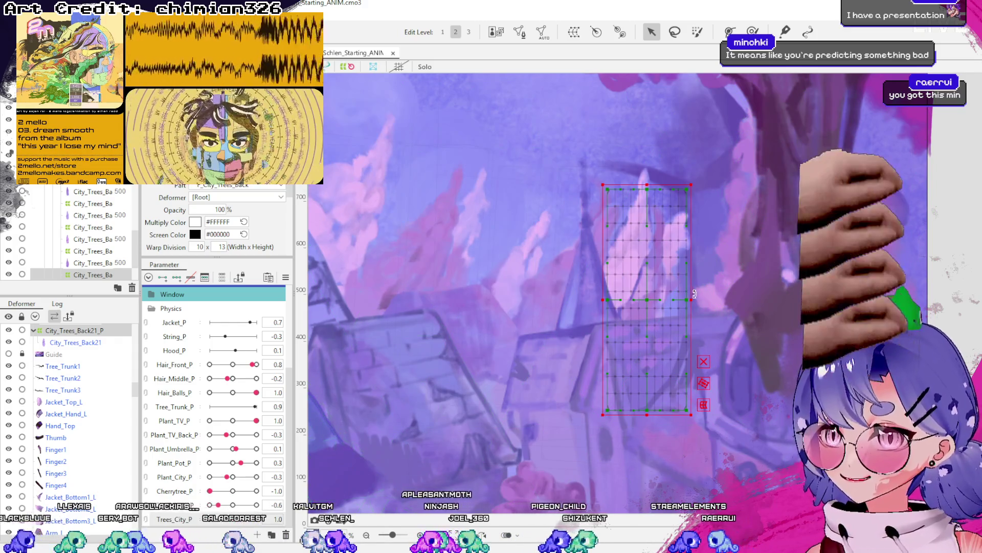
Widen the City_Trees_Back21_P warp deformer on both sides and shift it slightly left.
drag(694, 294, 707, 294)
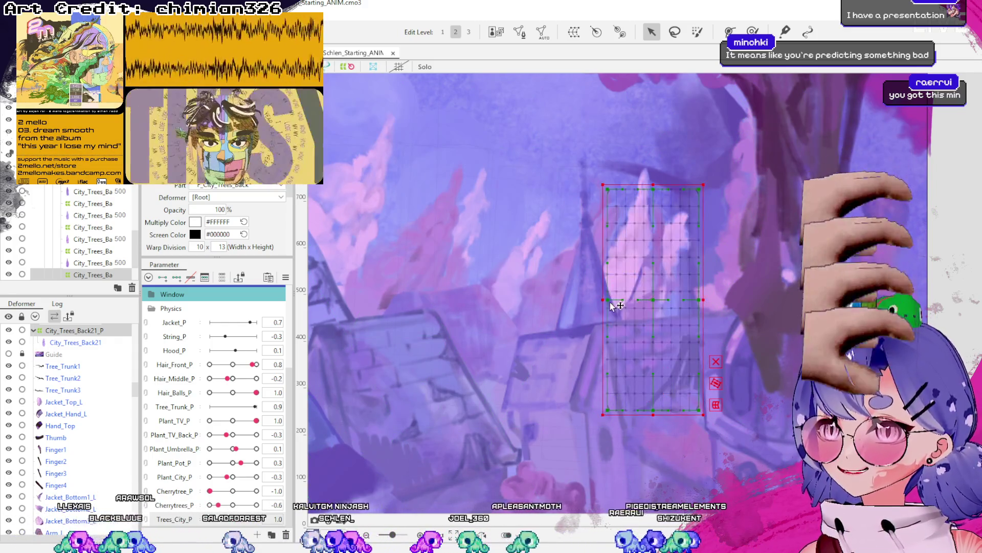
drag(604, 299, 596, 300)
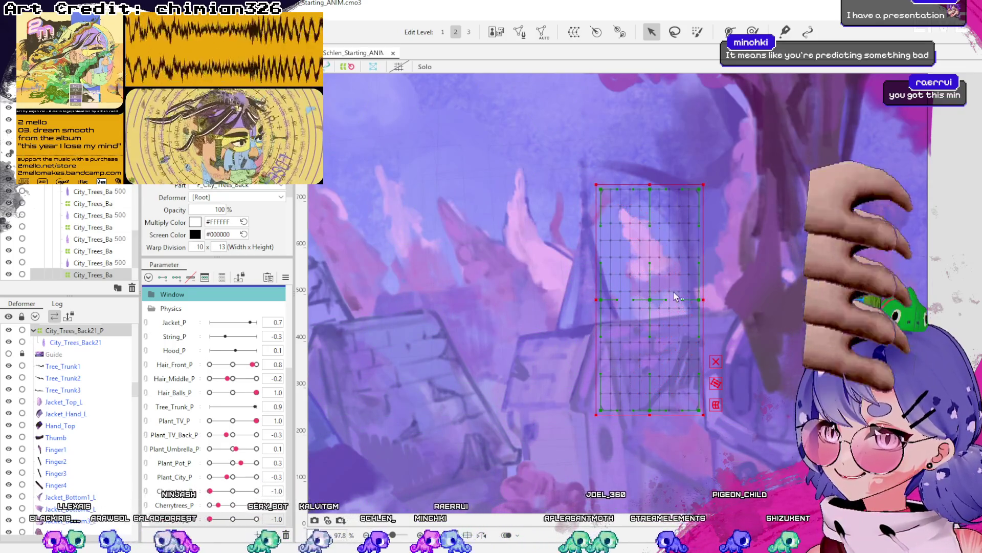
drag(705, 297, 707, 298)
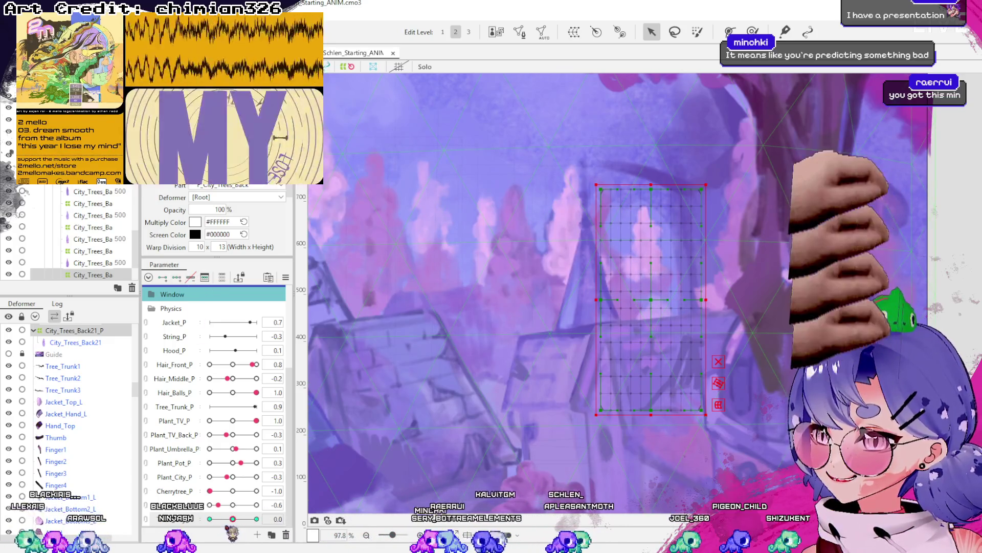
drag(657, 302, 668, 302)
key(ctrl+z)
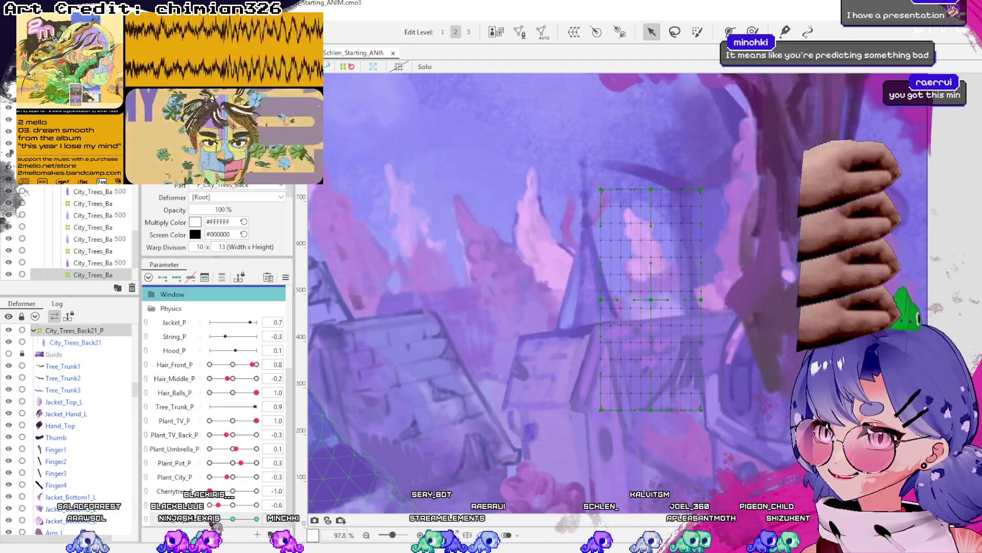
mouse_move(651, 298)
mouse_down()
mouse_move(641, 298)
mouse_move(661, 299)
mouse_up()
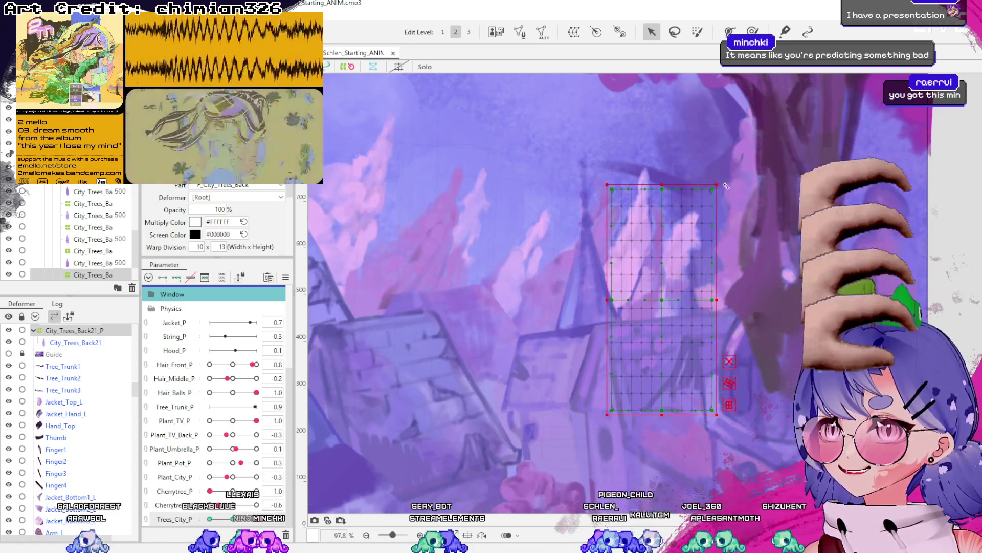
drag(720, 178, 687, 177)
key(ctrl+z)
key(ctrl+z)
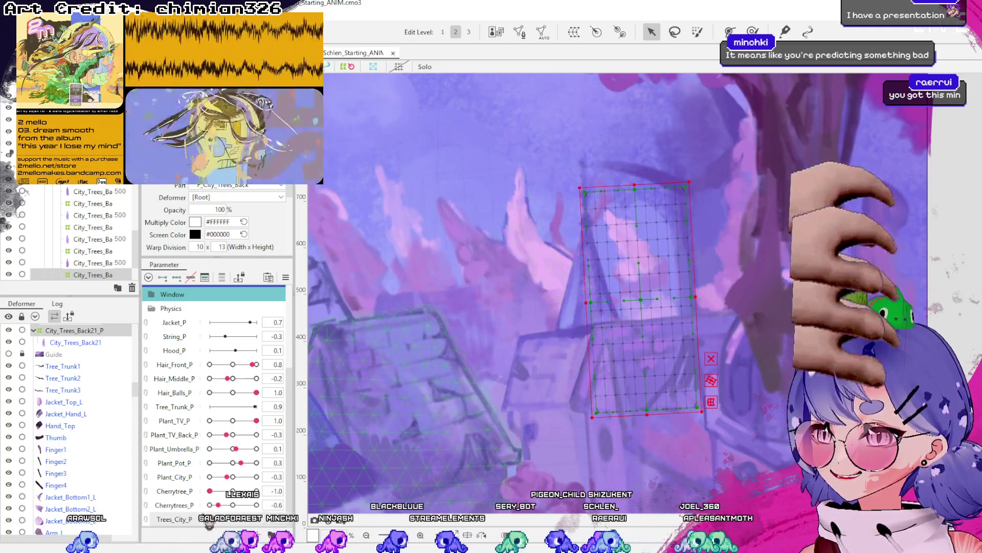
key(ctrl+z)
key(ctrl+z)
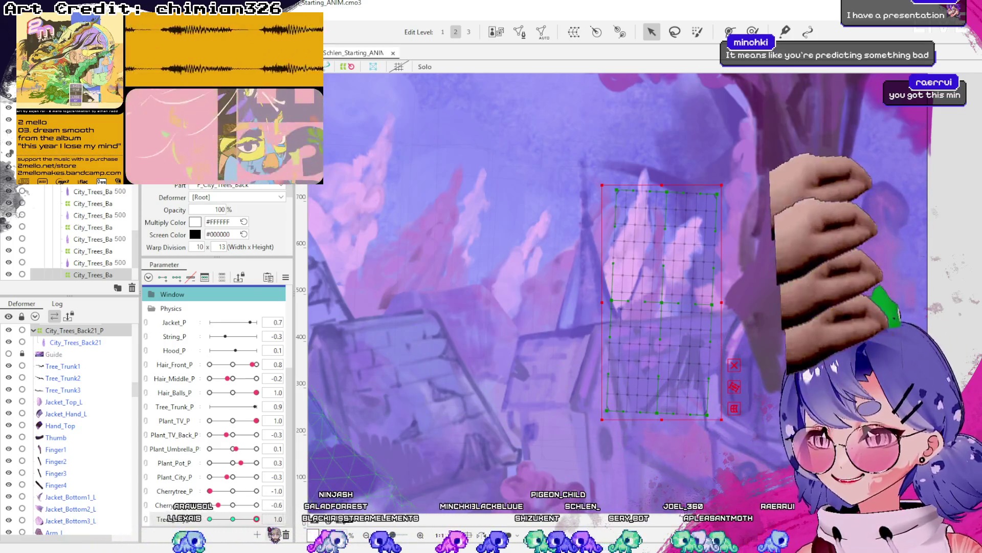
click(232, 518)
click(640, 302)
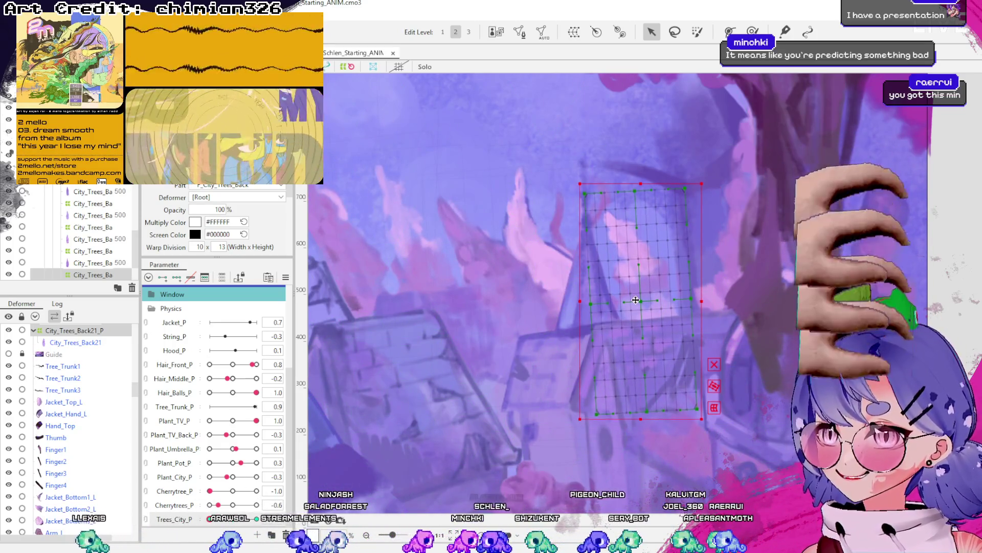
Bend the grid's top column right at Trees_City_P 1.0 and left at -1.0.
drag(208, 519, 257, 519)
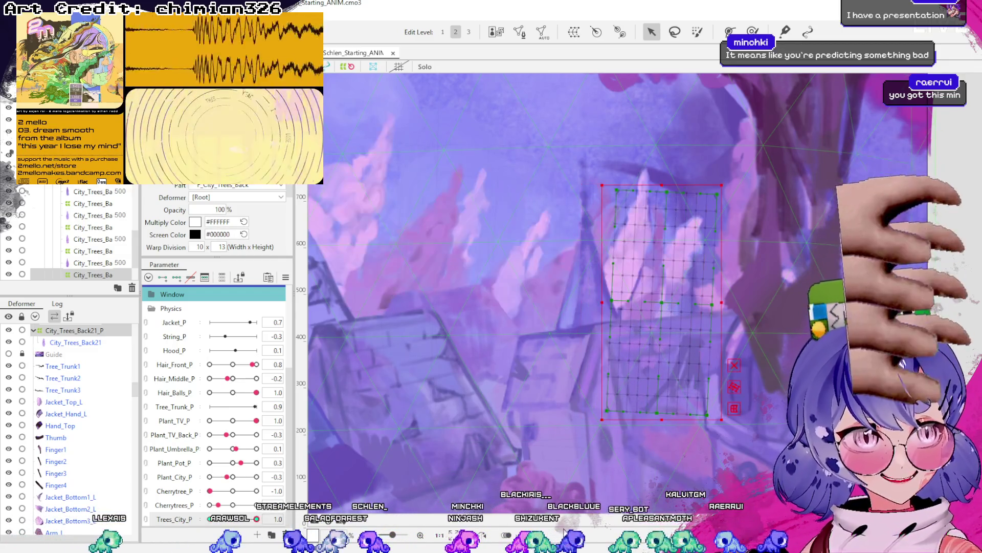
click(670, 303)
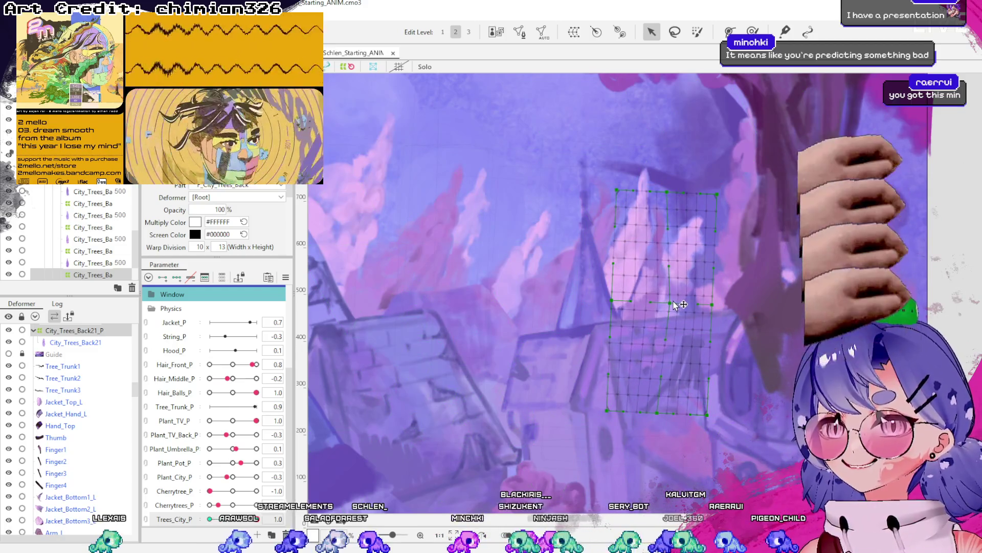
drag(669, 199, 685, 199)
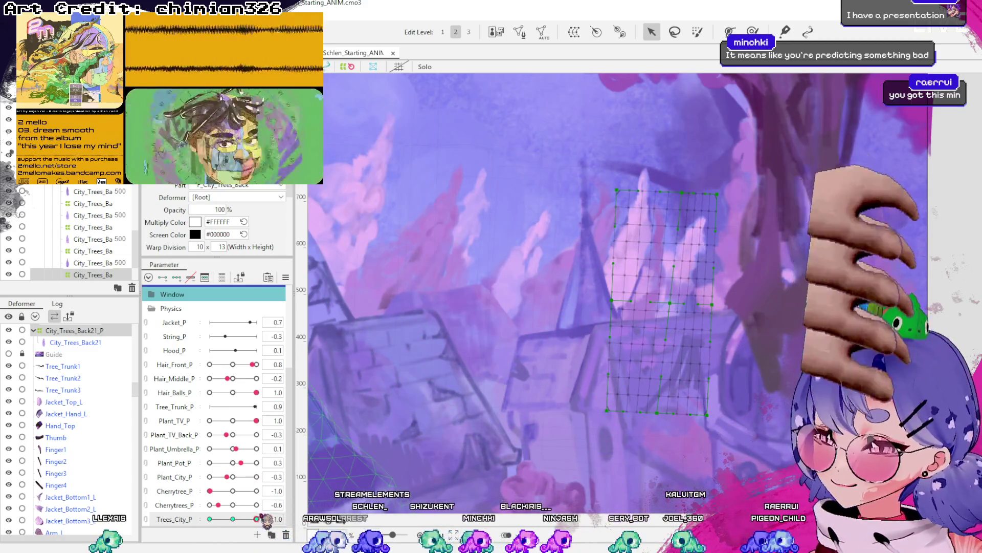
drag(256, 519, 210, 519)
drag(645, 304, 637, 306)
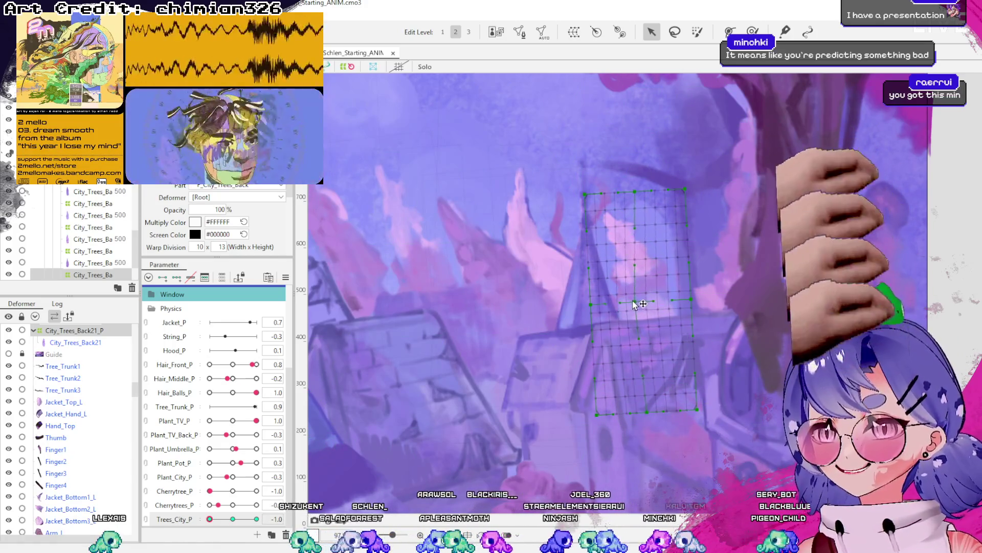
drag(635, 192, 616, 192)
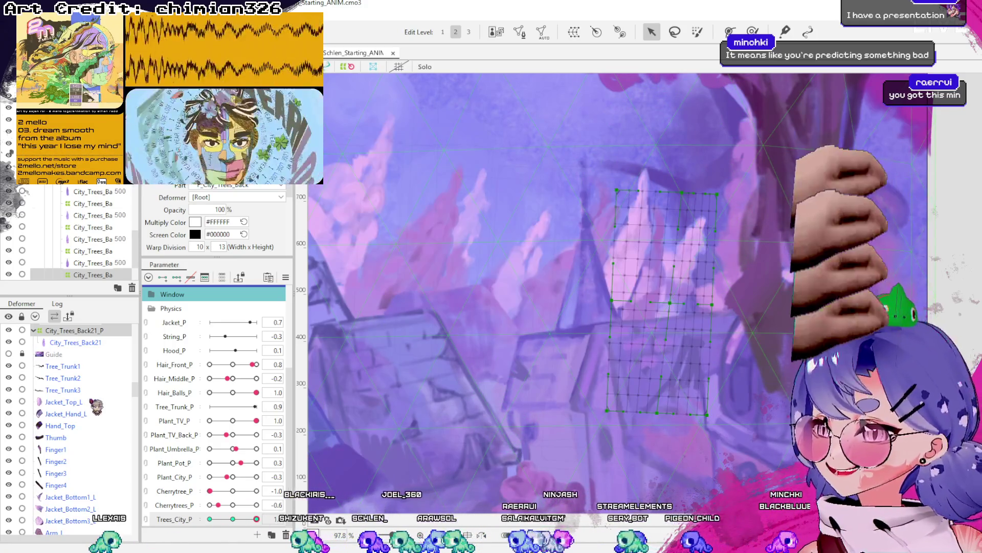
Collapse City_Trees_Back21_P in the Deformer palette and select the City_Trees_Back22 mesh.
key(ctrl+a)
click(34, 331)
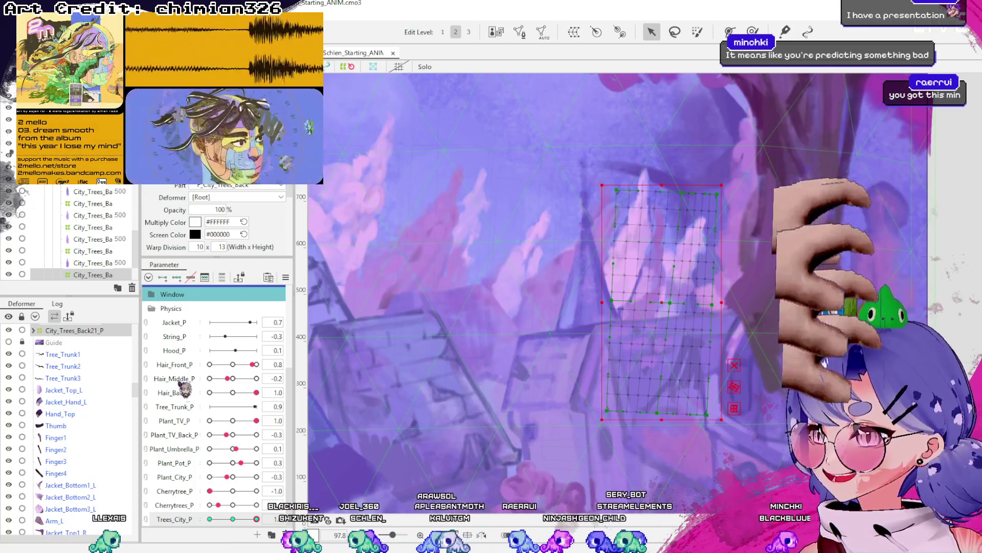
click(737, 209)
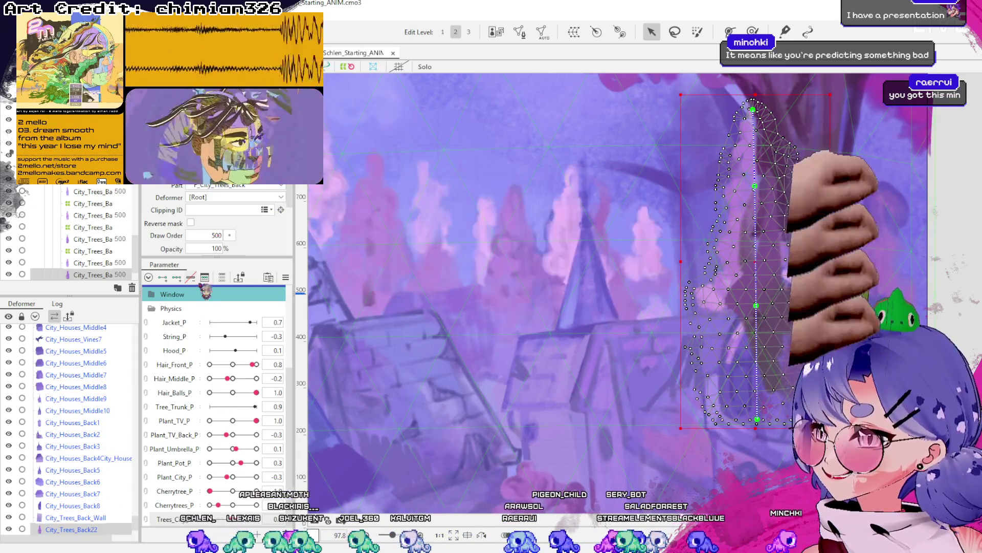
Curve the City_Trees_Back22 mesh rightward by dragging three deform path points.
scroll(602, 275, down, 4)
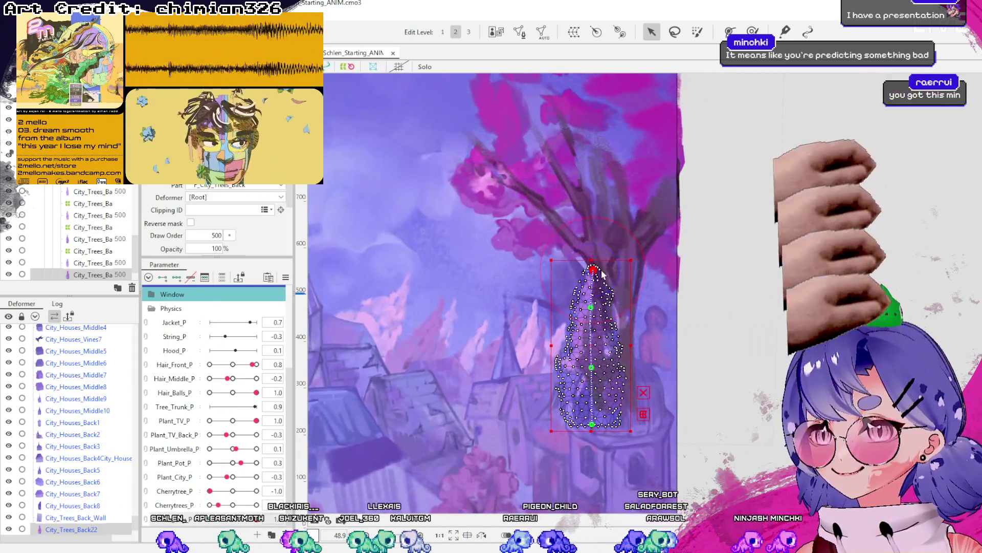
drag(602, 272, 610, 275)
drag(592, 307, 599, 307)
drag(592, 373, 589, 371)
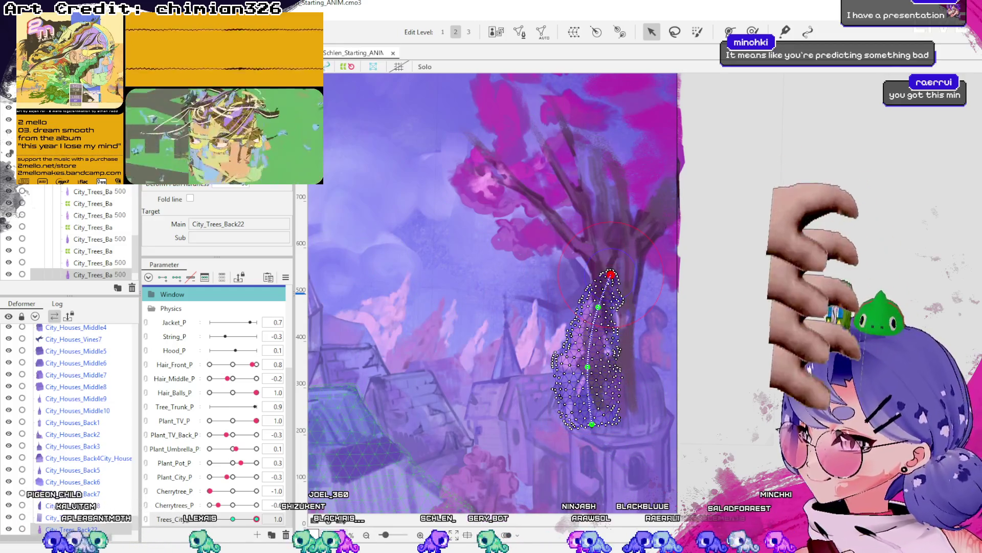
Select the tree mesh, then its City_Trees_Back22_P warp deformer, and zoom in.
click(611, 276)
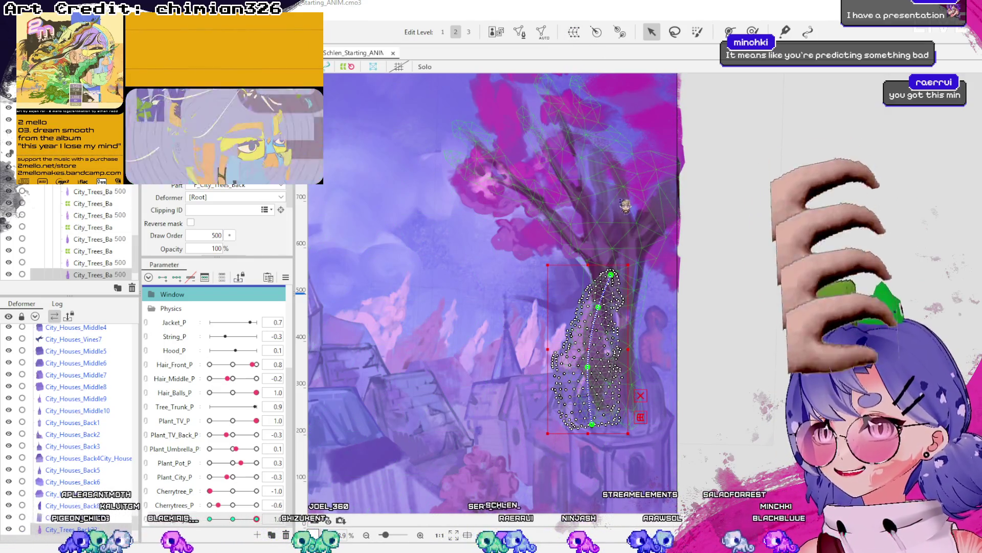
click(605, 348)
scroll(653, 371, up, 2)
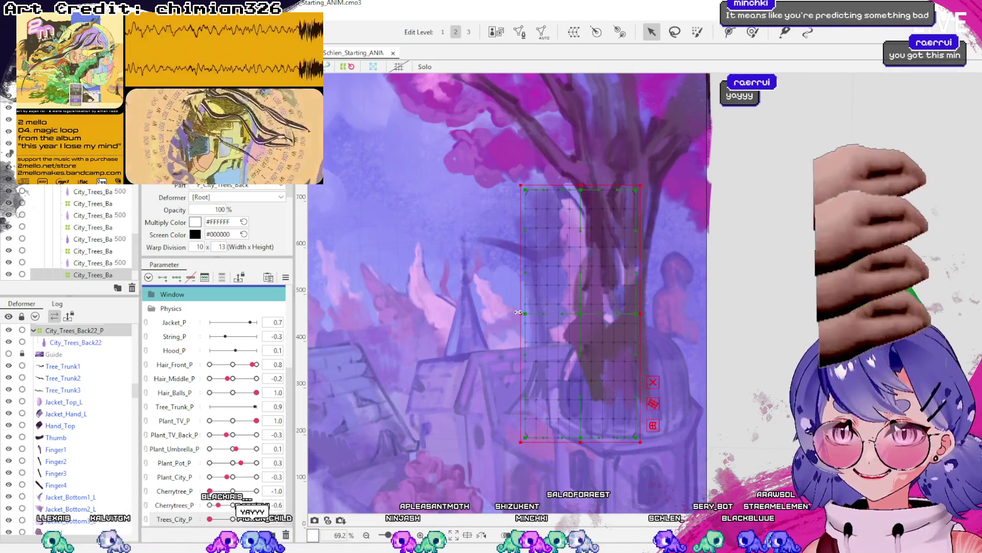
Widen the City_Trees_Back22_P deformer and reposition it, comparing Trees_City_P at 0, 1 and -1.
drag(644, 311, 652, 312)
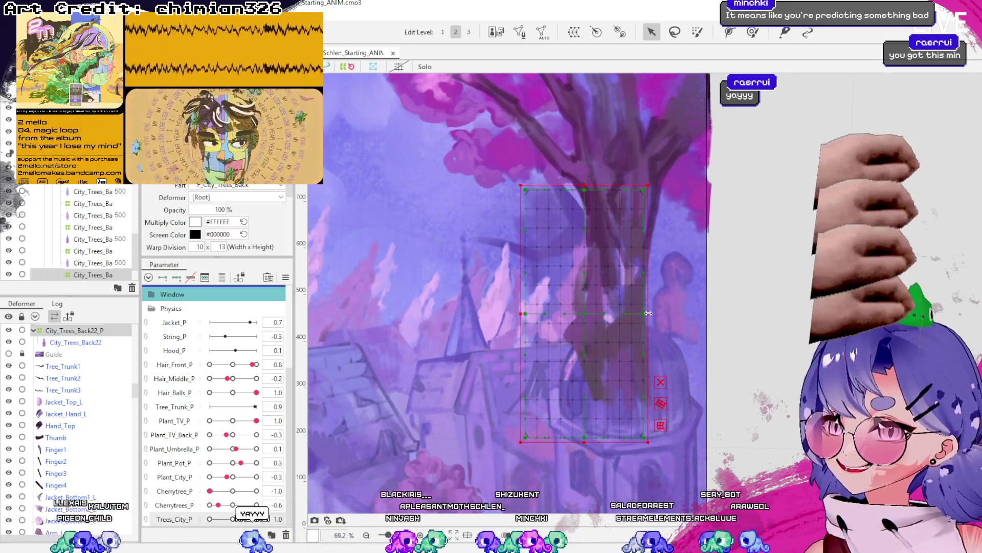
click(233, 519)
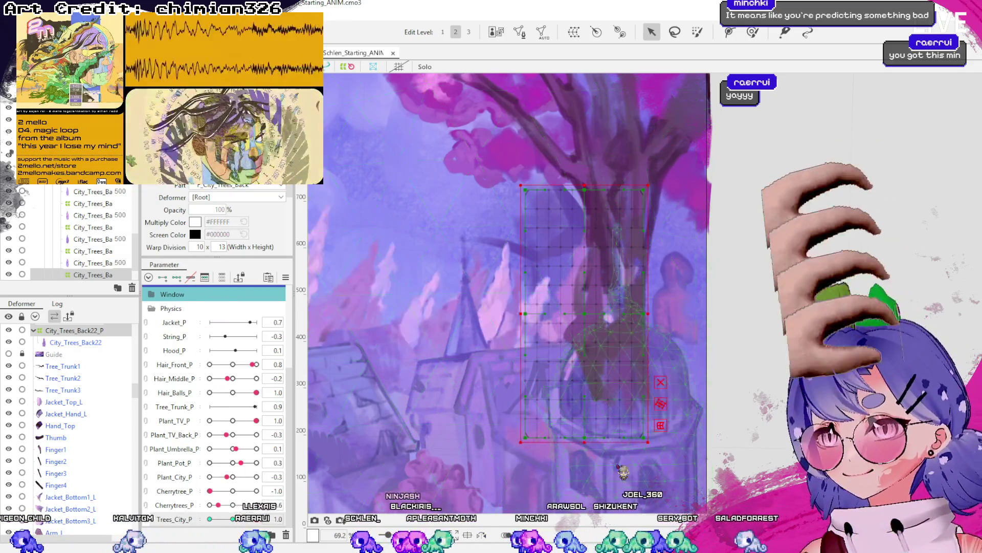
click(257, 519)
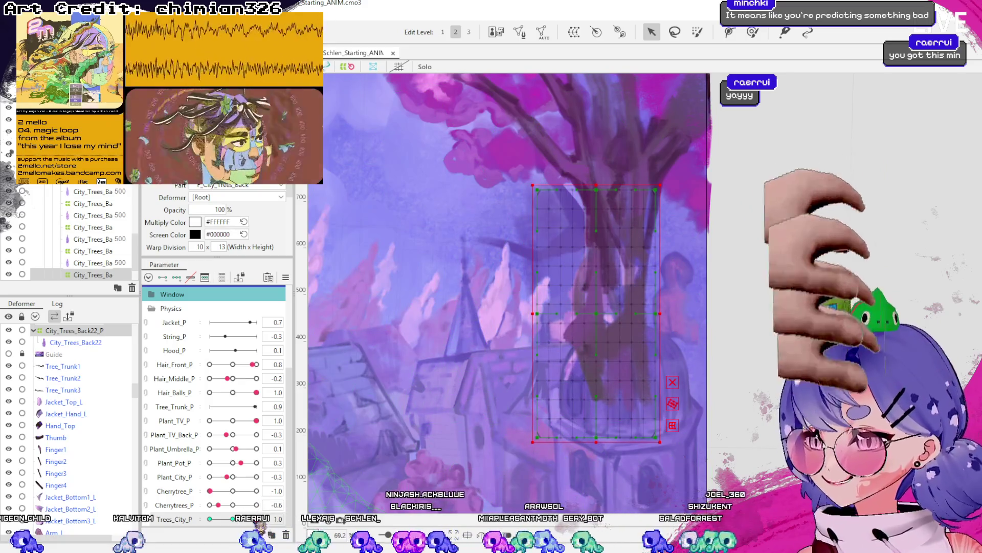
click(209, 519)
drag(577, 316, 566, 316)
click(257, 519)
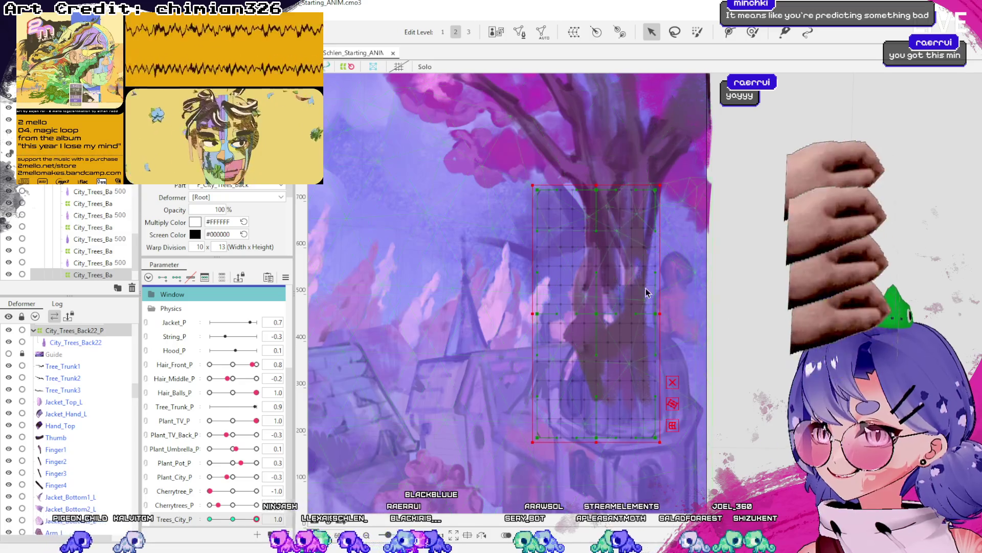
click(233, 519)
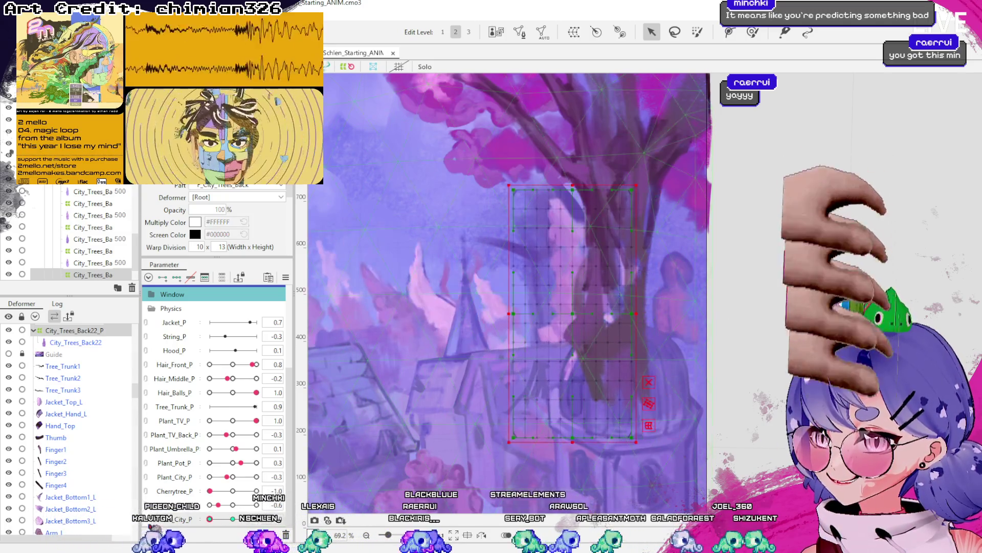
drag(565, 316, 588, 322)
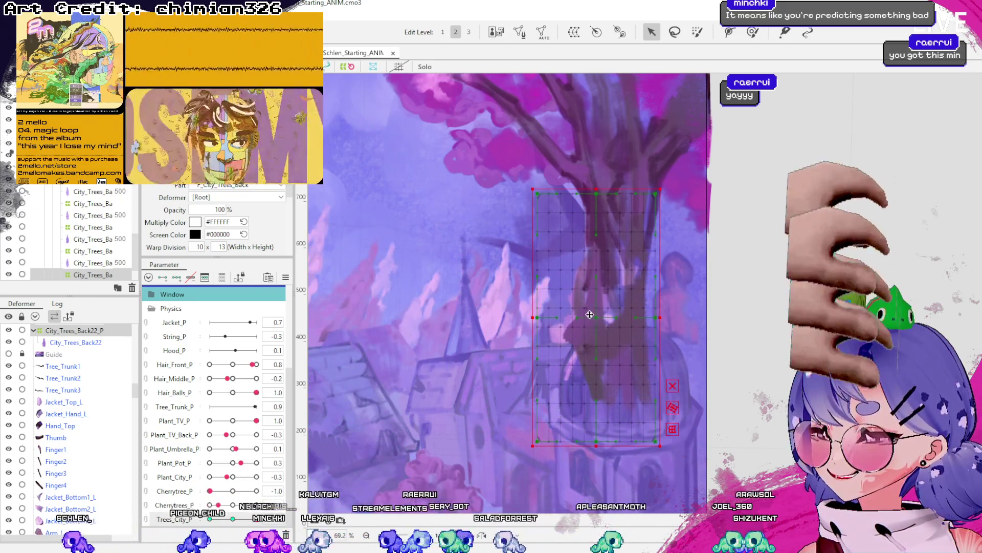
Tilt the deformer and pull its top edge left so the tree leans.
drag(662, 182, 630, 178)
key(ctrl+z)
key(ctrl+z)
key(ctrl+z)
key(ctrl+z)
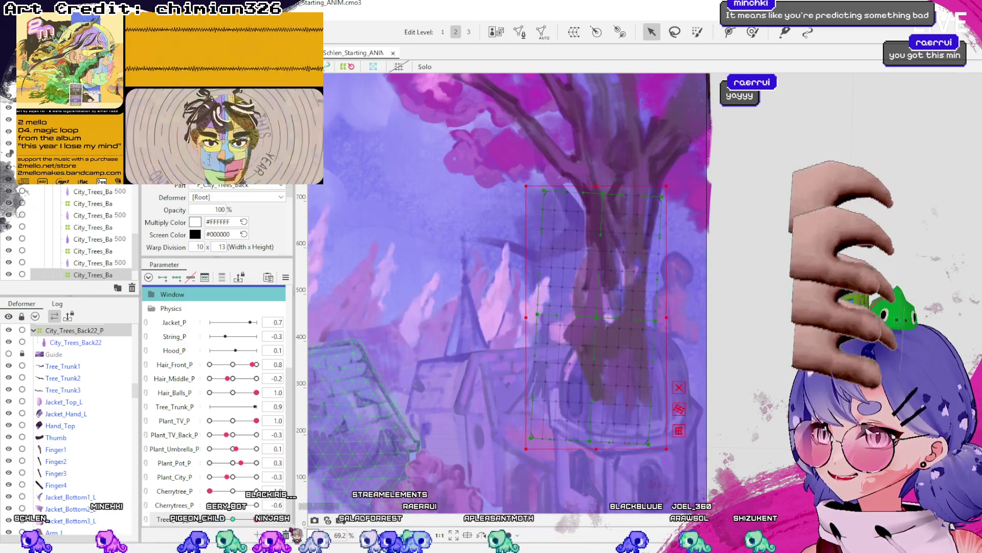
click(679, 387)
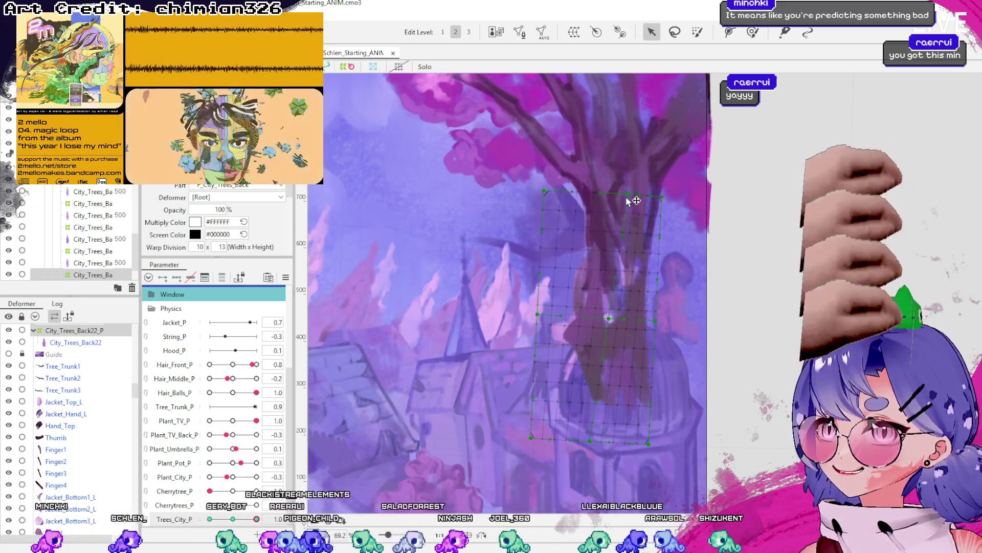
key(ctrl+y)
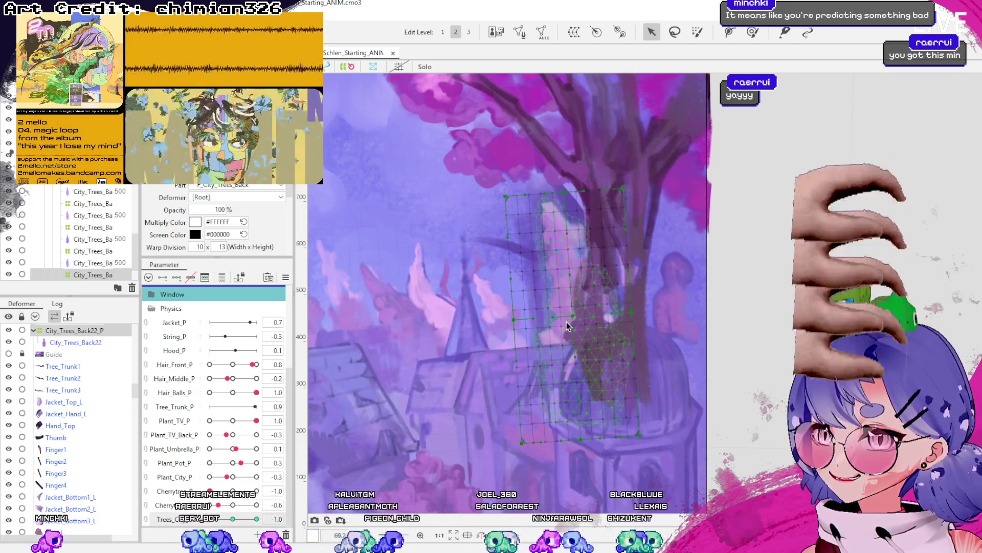
drag(565, 193, 547, 195)
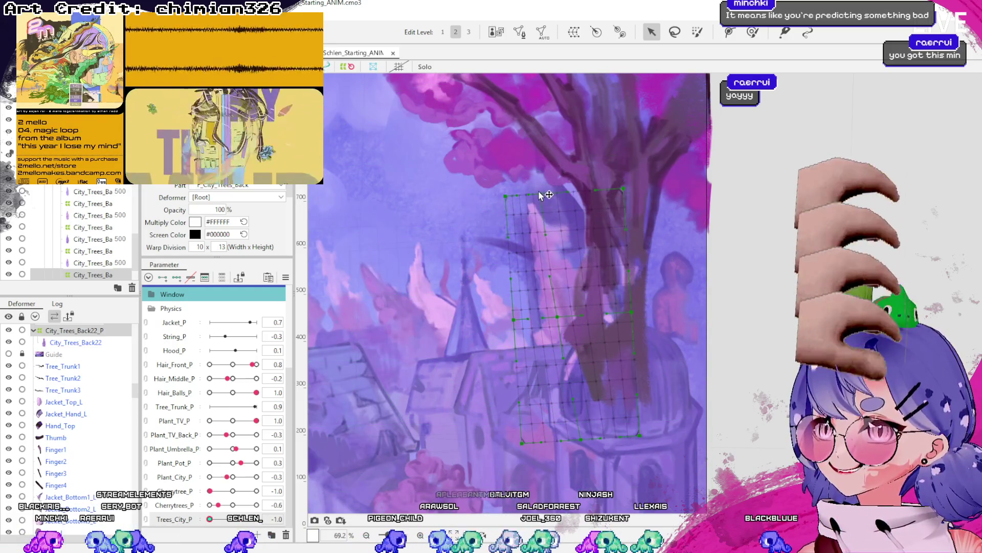
Preview the sway across Trees_City_P, then select the City_Trees_Back23 mesh.
drag(209, 519, 257, 518)
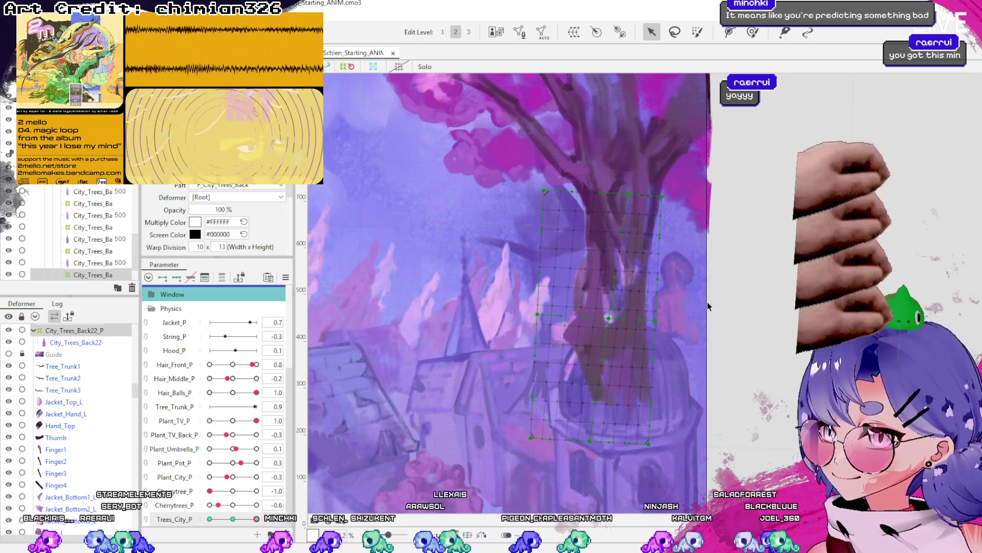
click(675, 302)
scroll(739, 384, down, 2)
scroll(739, 384, up, 5)
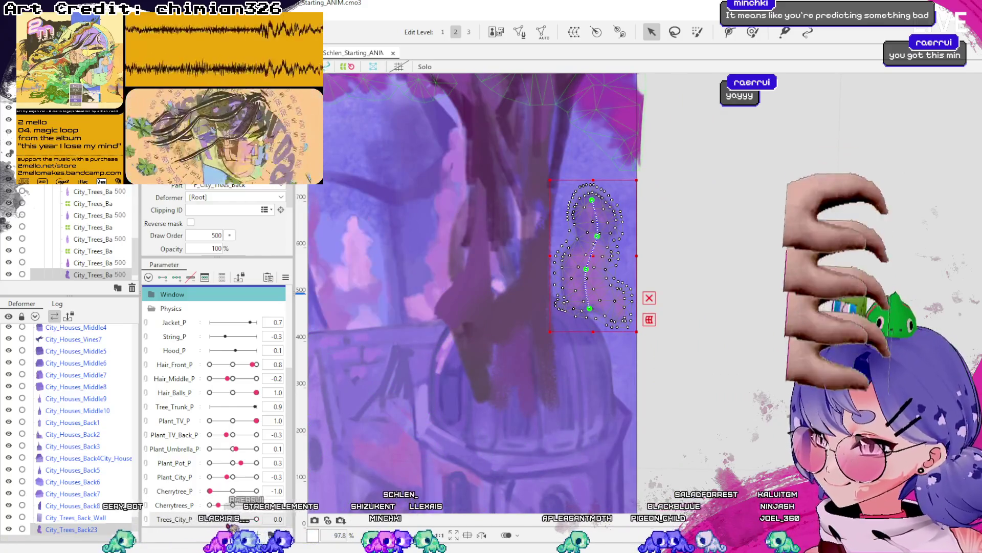
Try bending the City_Trees_Back23 path points rightward, then undo back to the upright shape.
scroll(77, 461, down, 2)
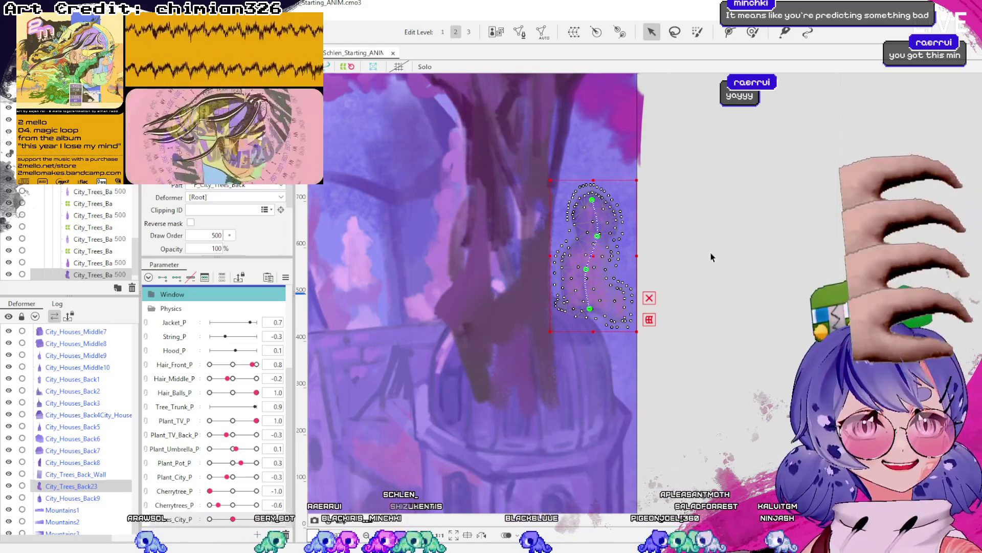
scroll(580, 262, down, 5)
scroll(76, 236, up, 5)
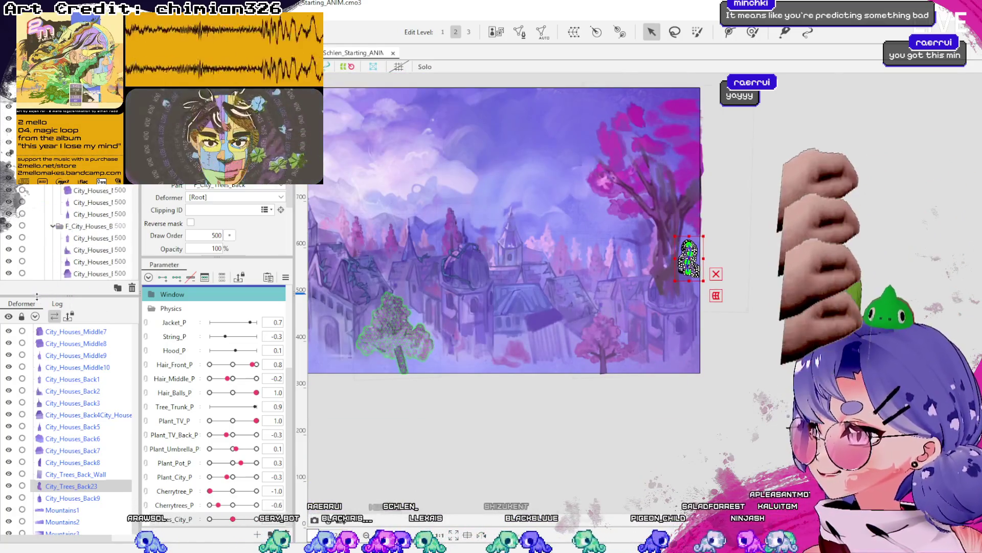
scroll(77, 236, up, 3)
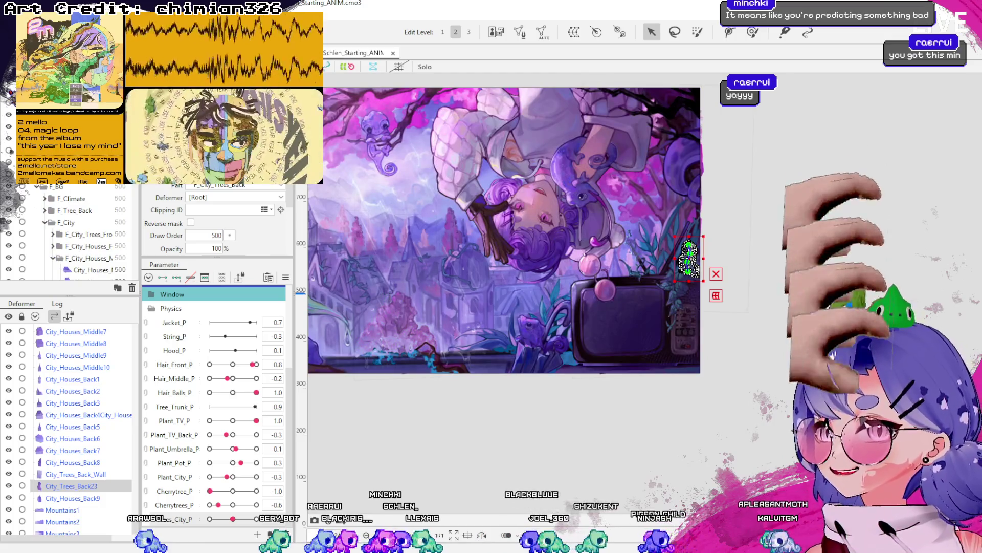
scroll(691, 255, up, 5)
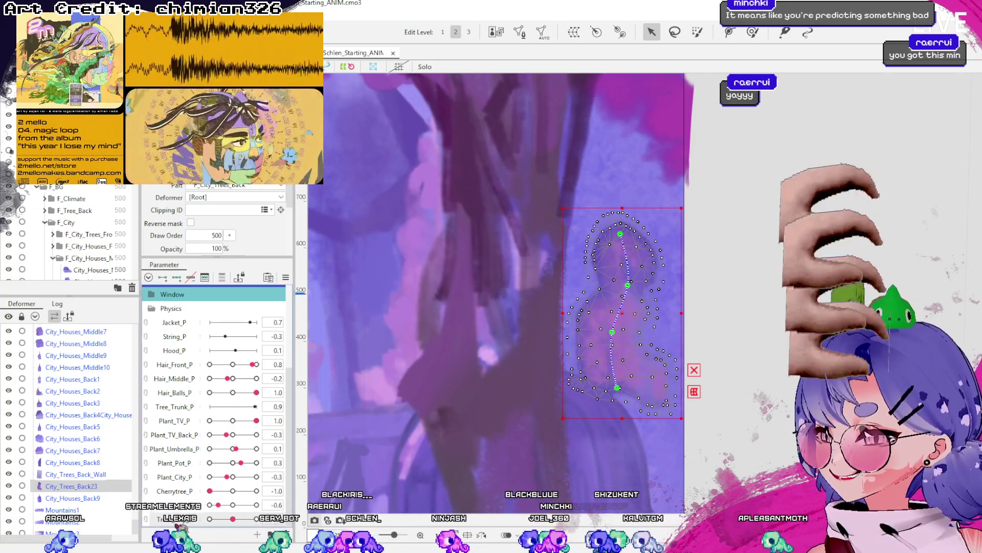
scroll(77, 231, down, 5)
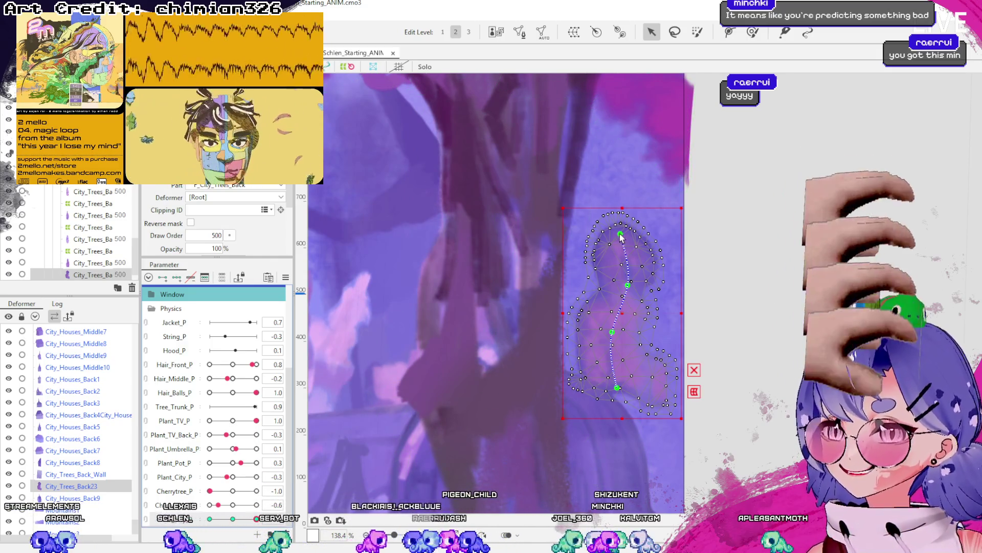
drag(621, 235, 656, 240)
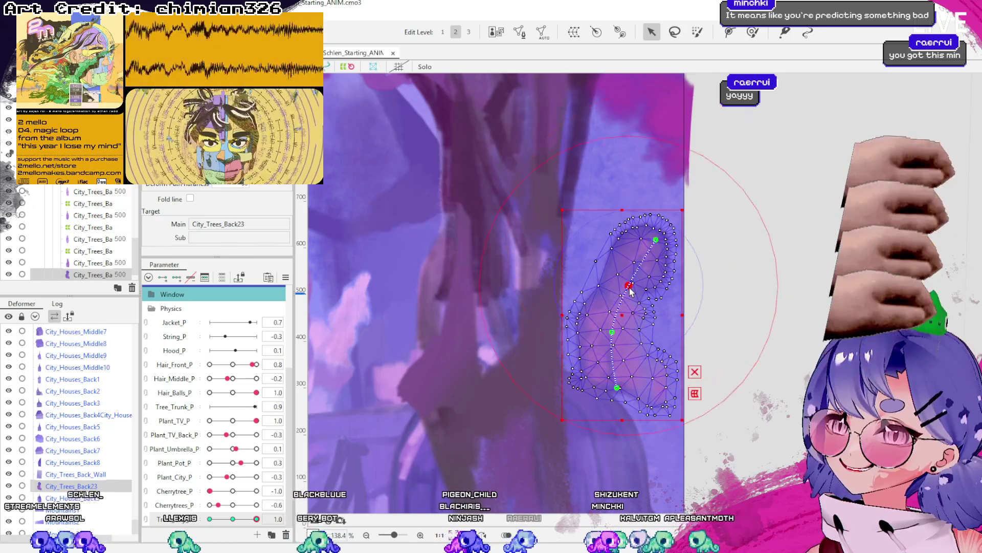
drag(630, 291, 639, 304)
drag(611, 336, 627, 340)
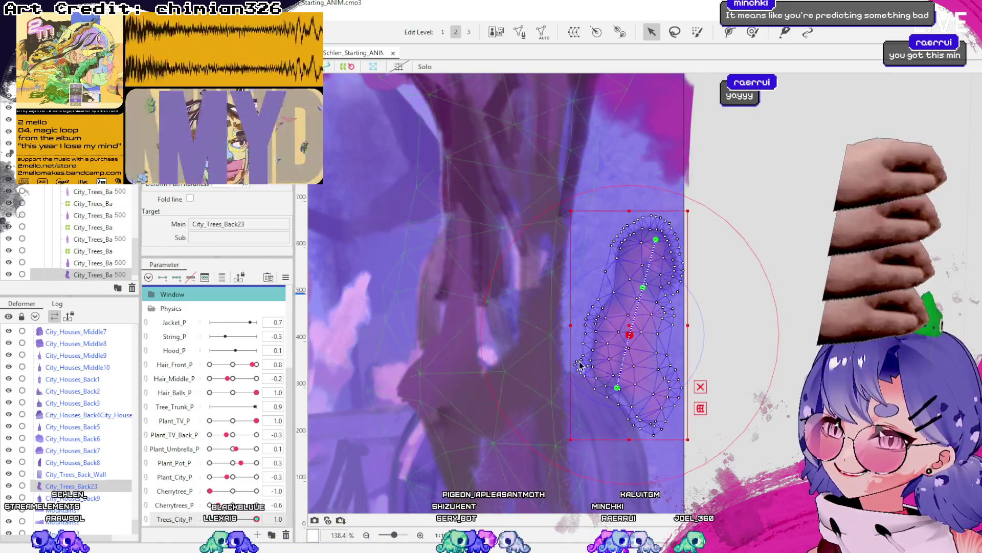
drag(630, 334, 621, 331)
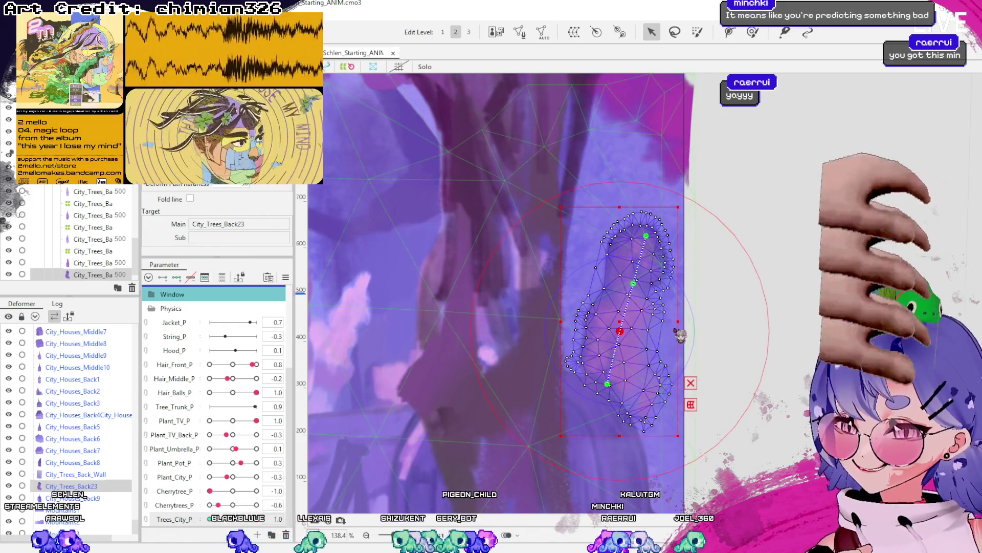
key(ctrl+z)
key(ctrl+z)
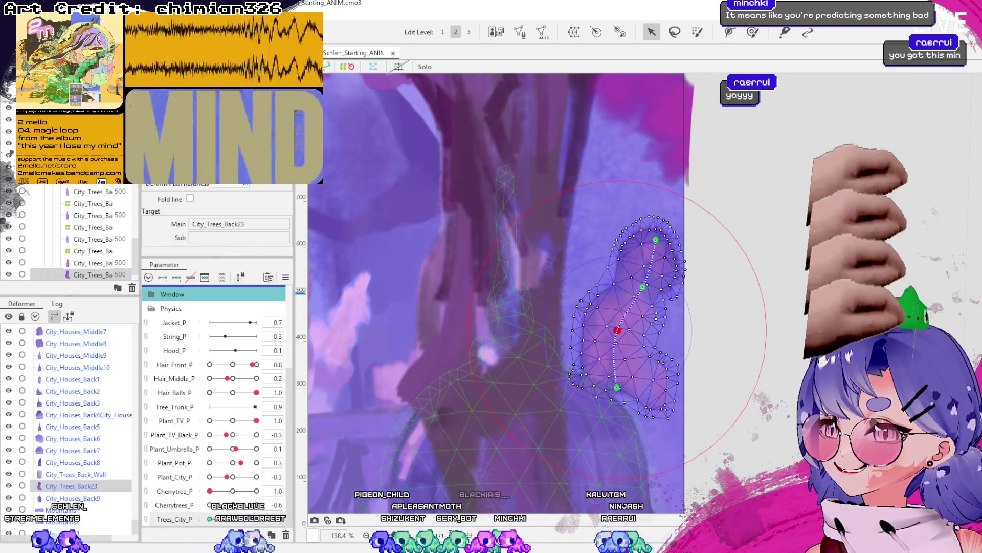
key(ctrl+z)
Pull the path's top and middle left, push the lower middle right, and select the mesh.
drag(626, 239, 590, 236)
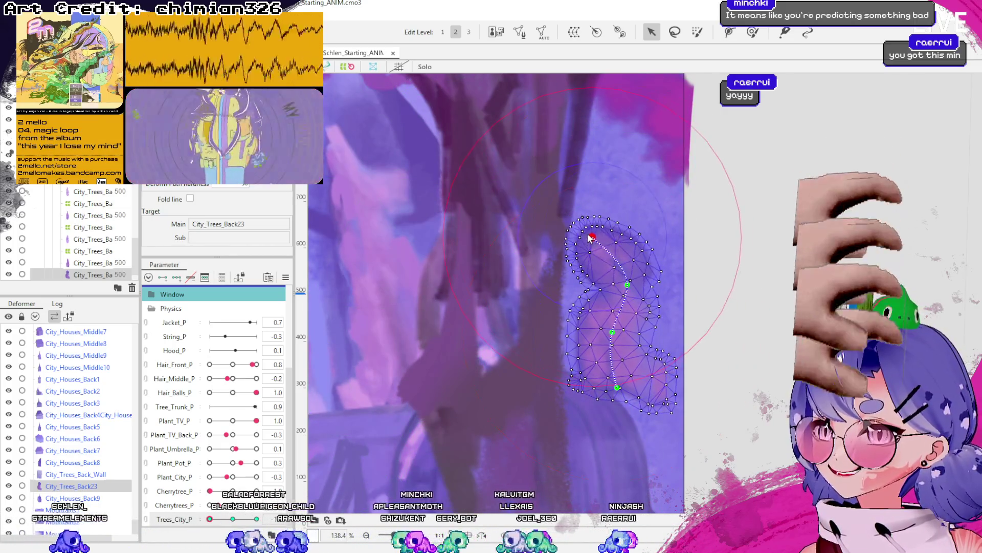
drag(630, 288, 613, 284)
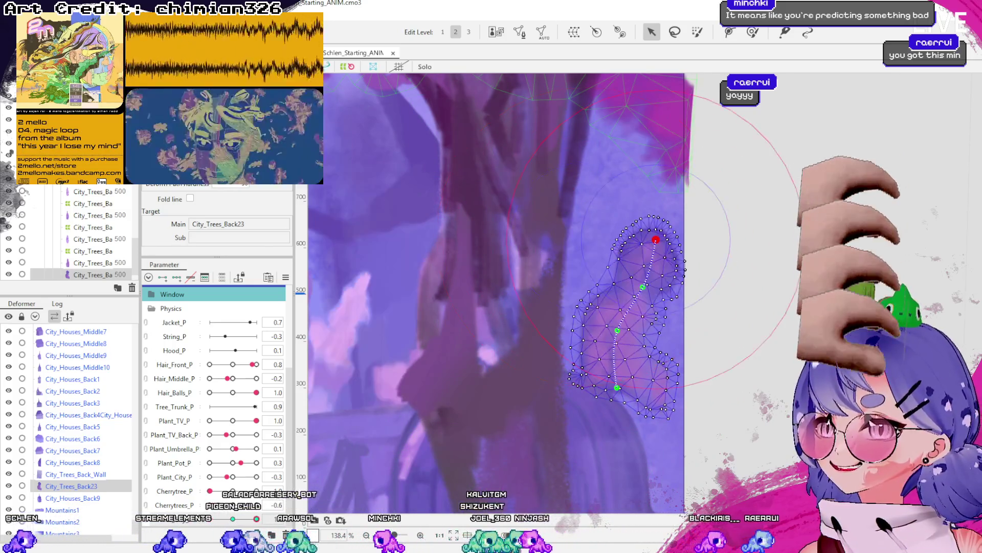
drag(611, 332, 619, 332)
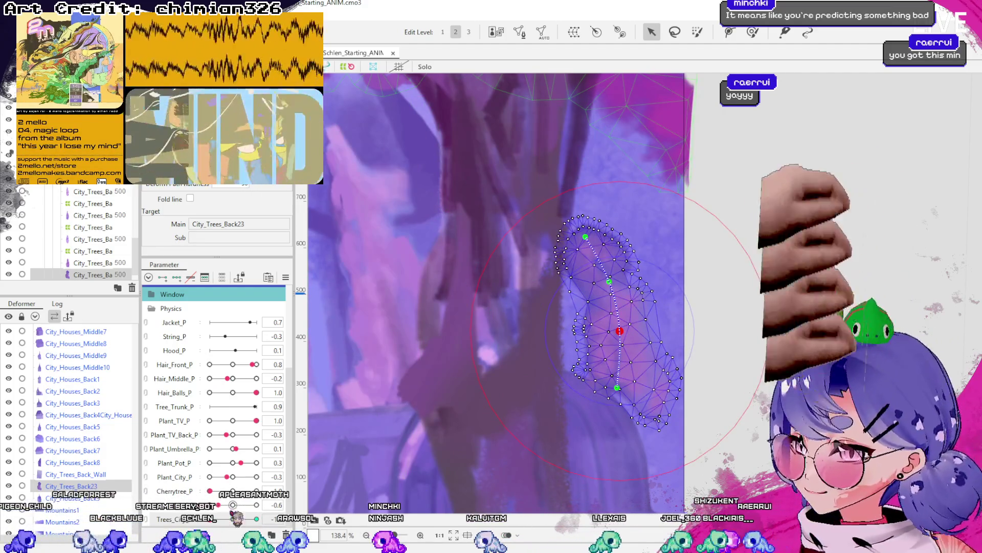
click(622, 313)
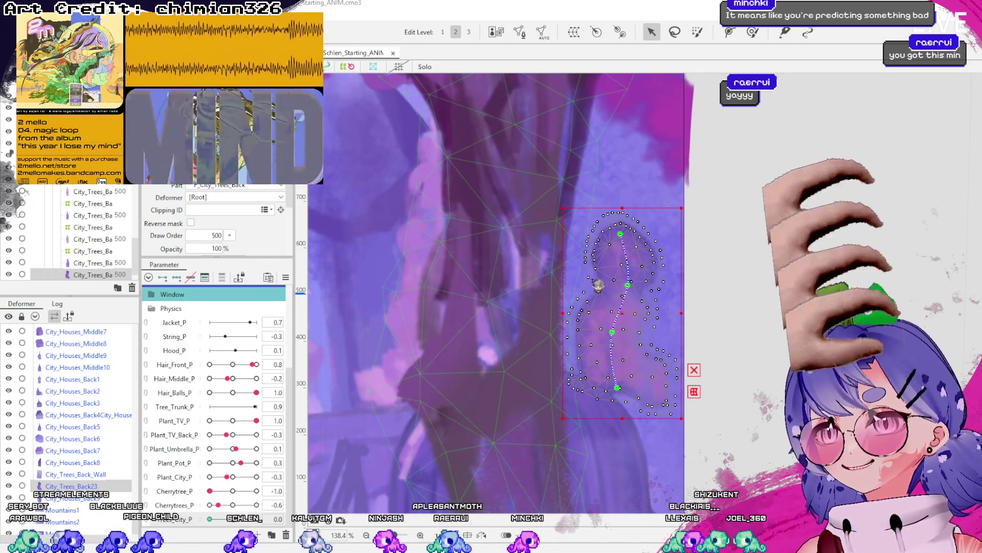
Select City_Trees_Back23_P at Trees_City_P 1.0 and try shifting it, undoing the move.
click(616, 367)
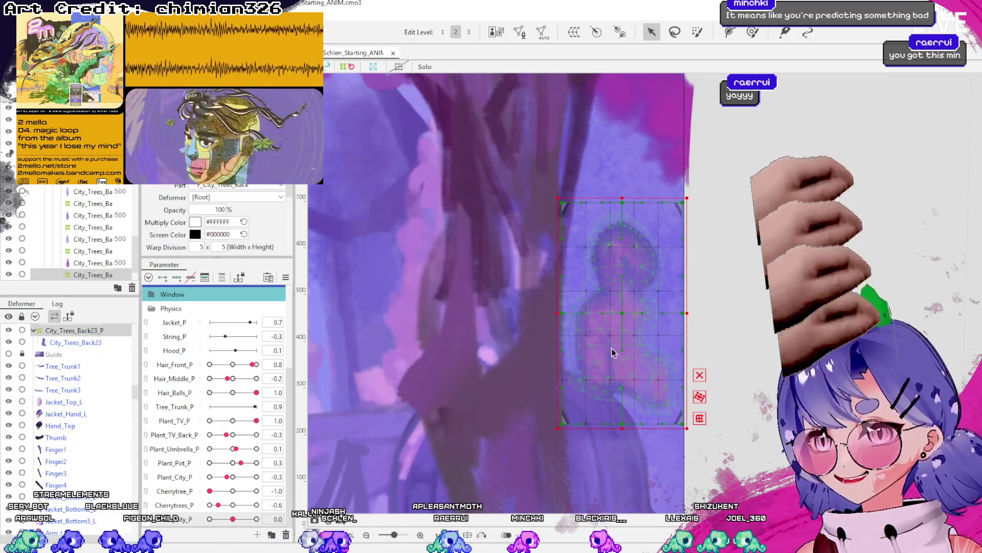
scroll(428, 461, down, 2)
scroll(76, 232, down, 1)
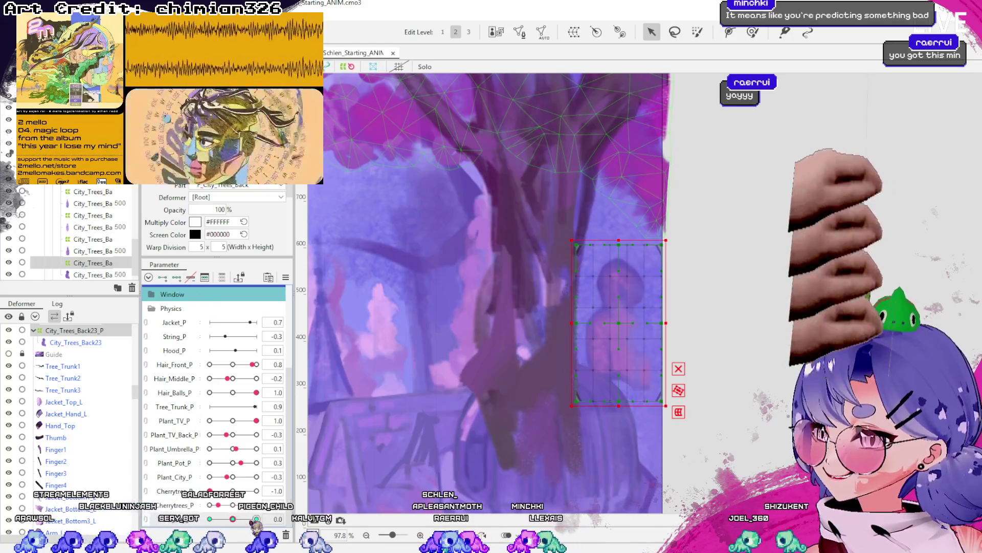
drag(233, 518, 256, 518)
mouse_move(636, 329)
mouse_down()
mouse_move(646, 329)
mouse_move(608, 323)
mouse_move(630, 323)
mouse_up()
key(ctrl+z)
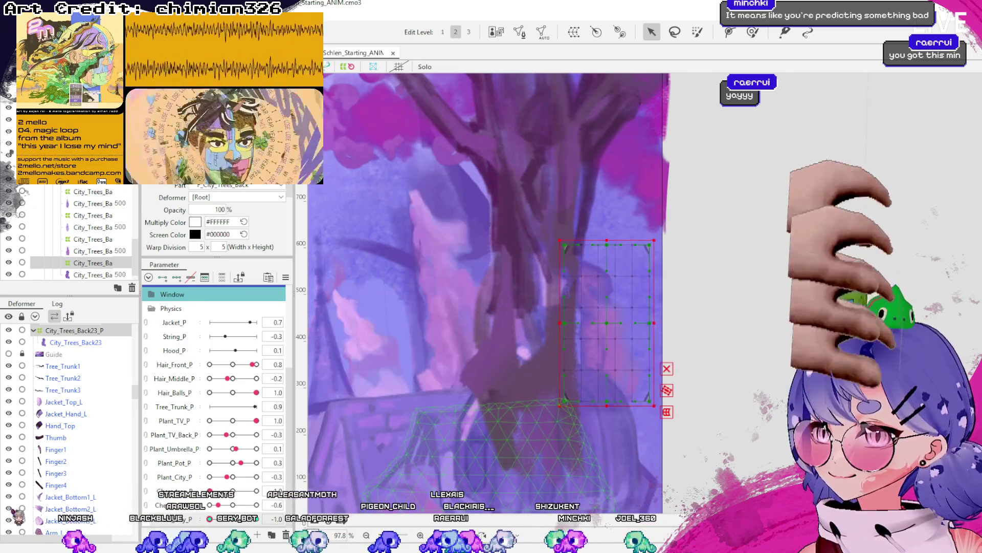
Tilt the deformer clockwise and toggle undo/redo to compare against the original pose.
drag(678, 233, 684, 235)
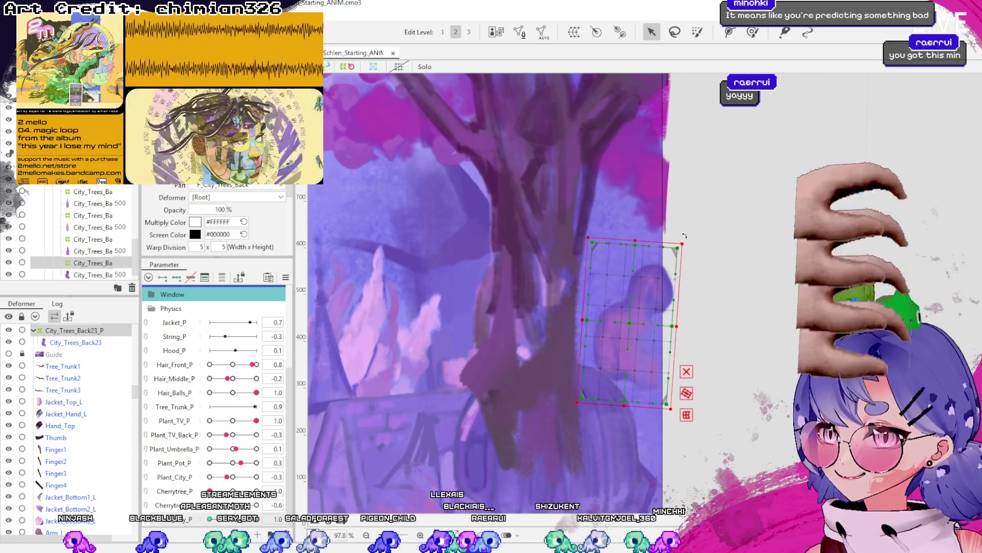
key(ctrl+z)
key(ctrl+z)
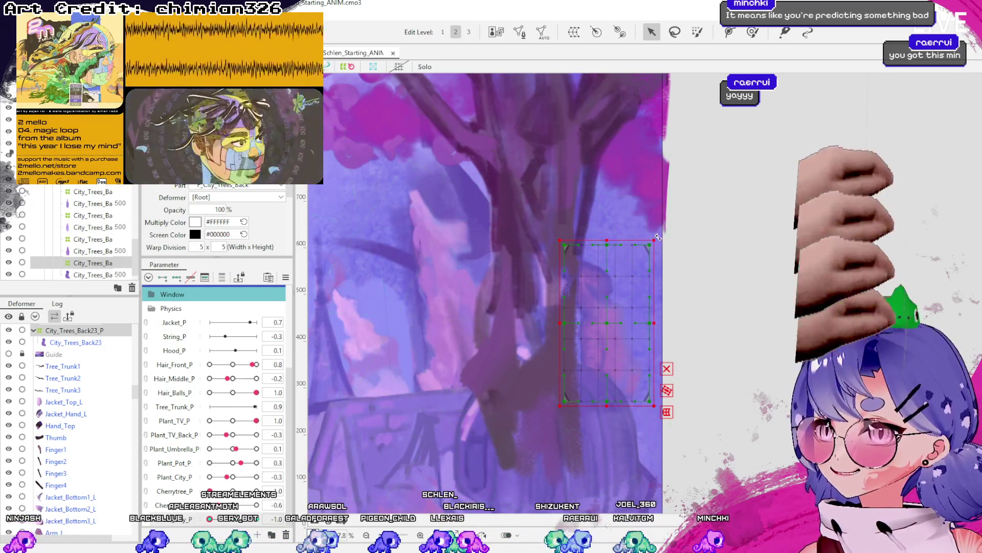
key(ctrl+z)
key(ctrl+y)
key(ctrl+z)
key(ctrl+y)
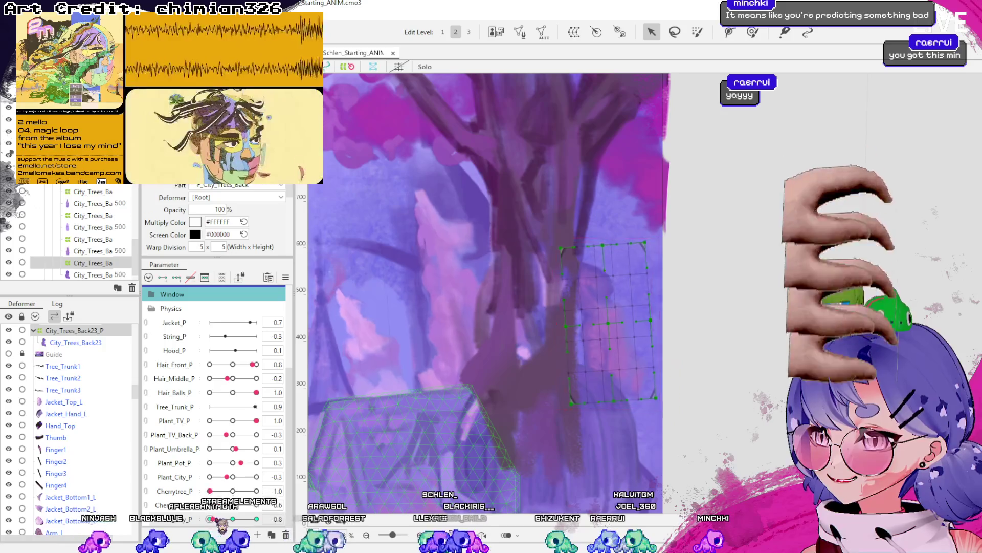
key(ctrl+y)
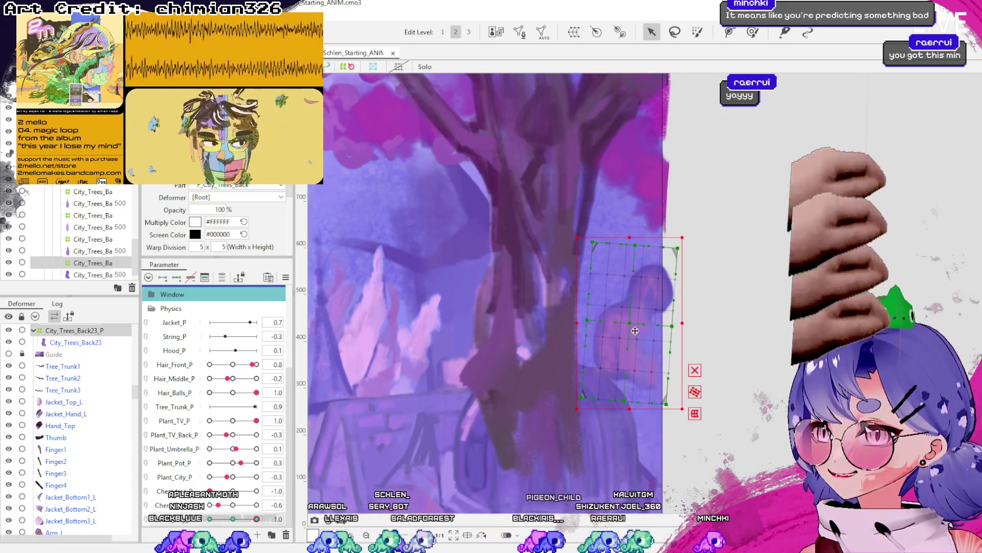
key(ctrl+z)
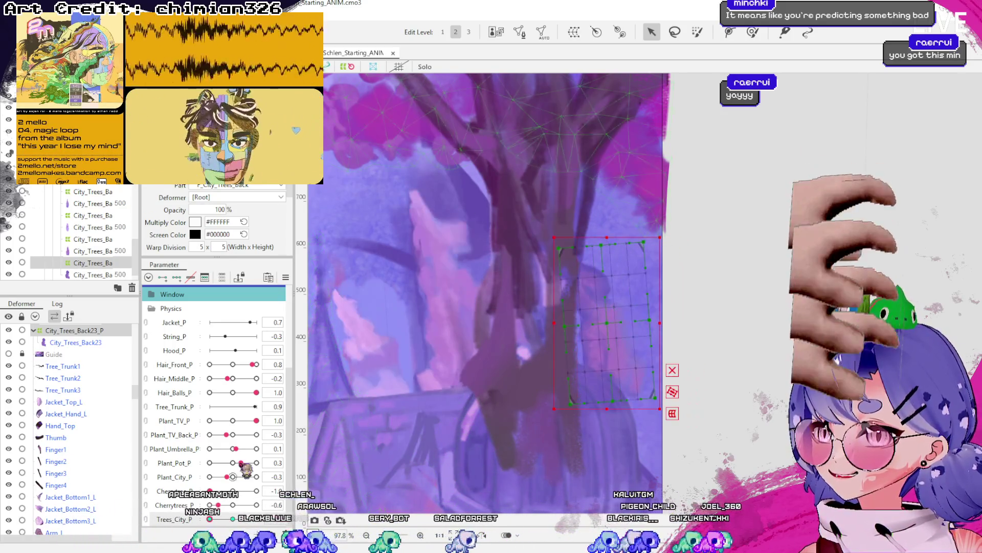
key(ctrl+y)
key(ctrl+z)
key(ctrl+y)
key(ctrl+z)
key(ctrl+y)
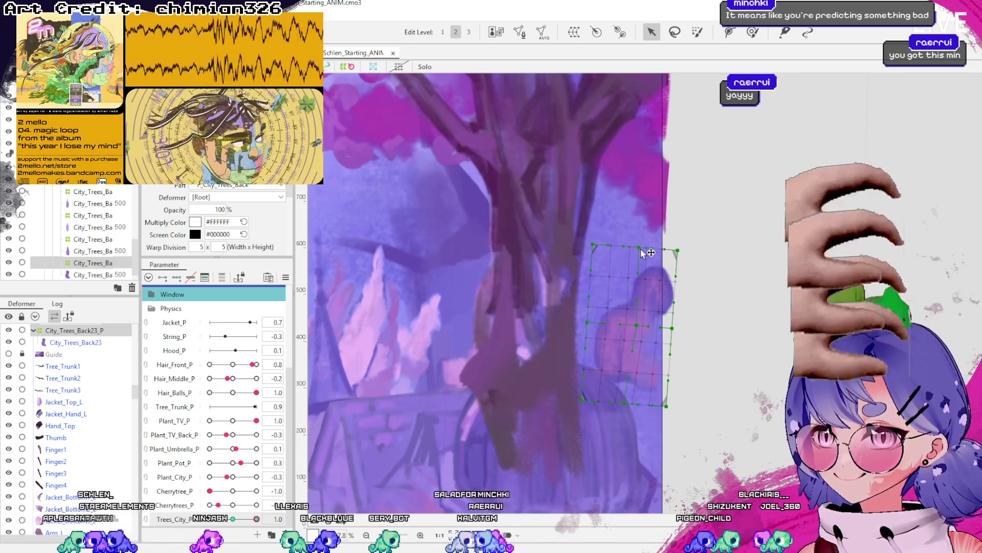
key(ctrl+z)
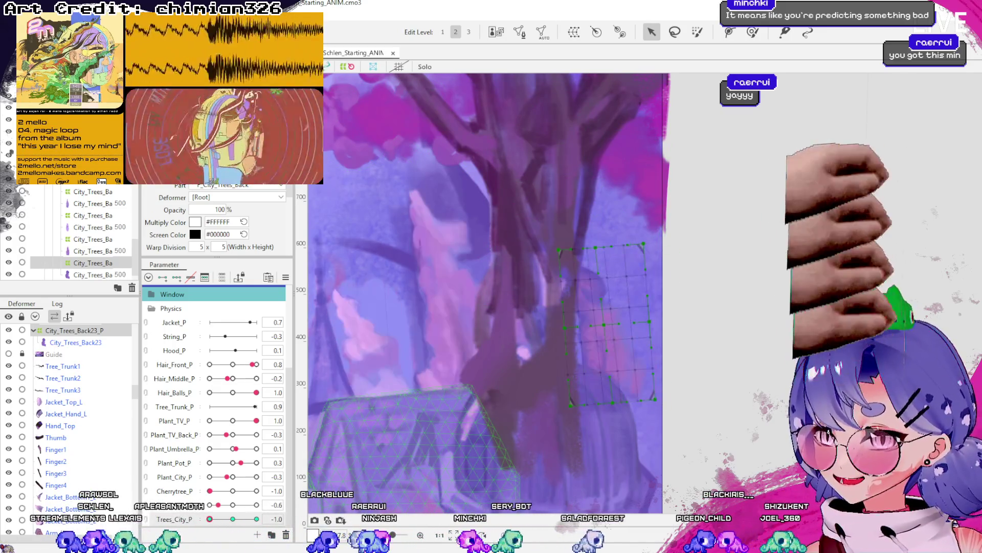
scroll(663, 333, down, 5)
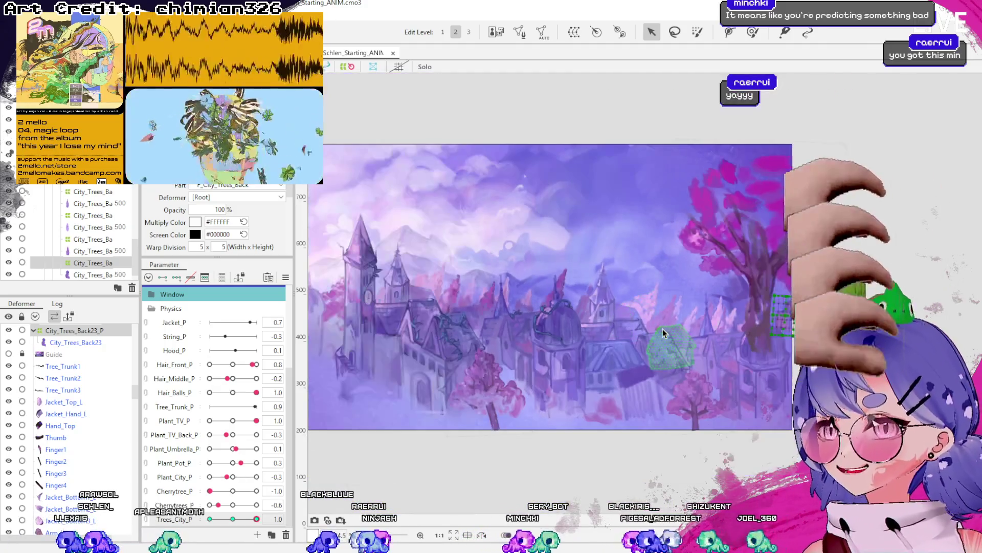
scroll(663, 333, up, 2)
click(572, 471)
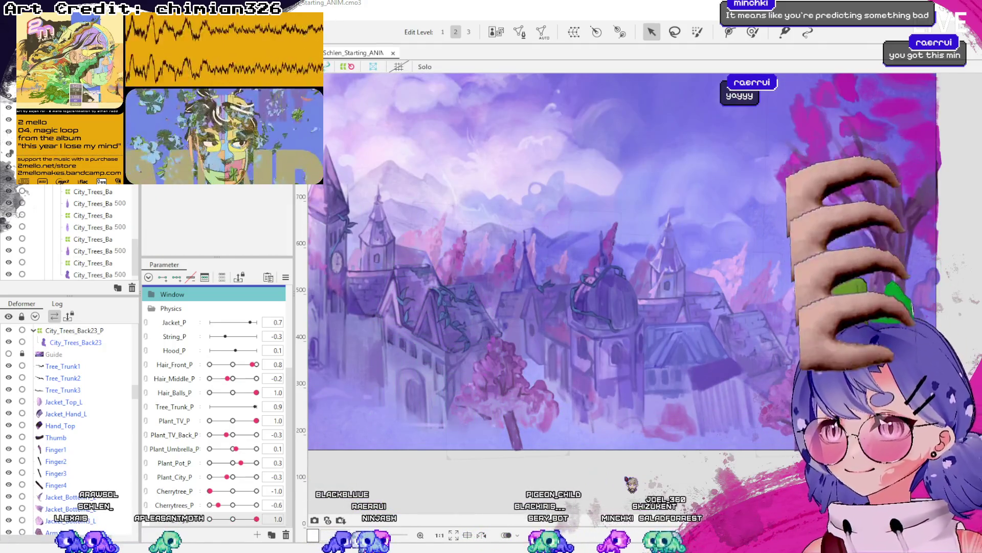
scroll(69, 430, down, 10)
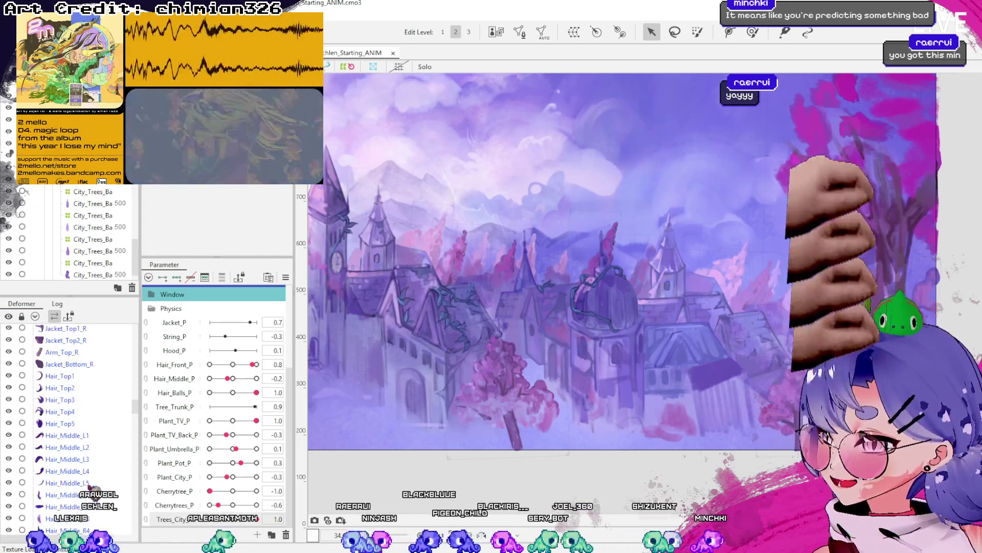
scroll(69, 430, up, 2)
scroll(69, 430, down, 2)
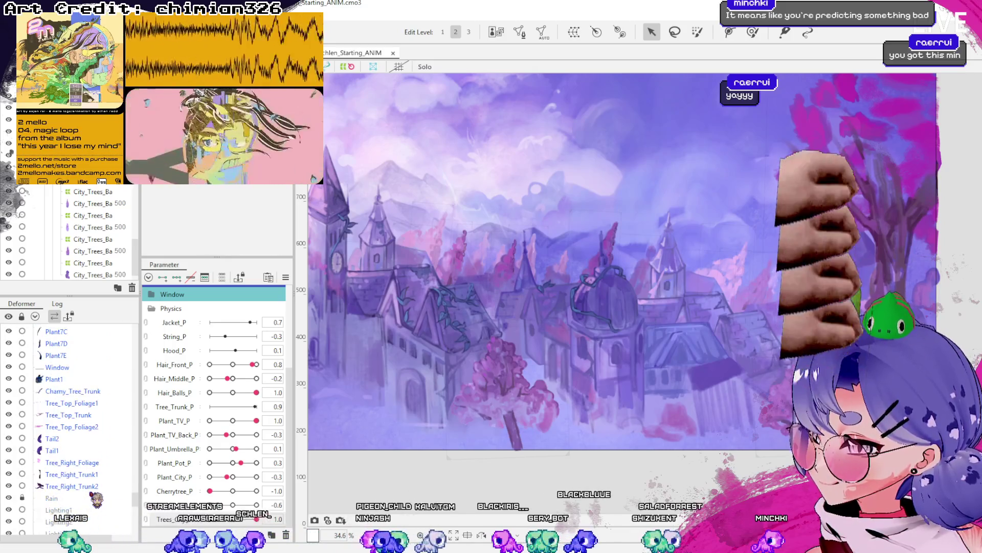
click(97, 462)
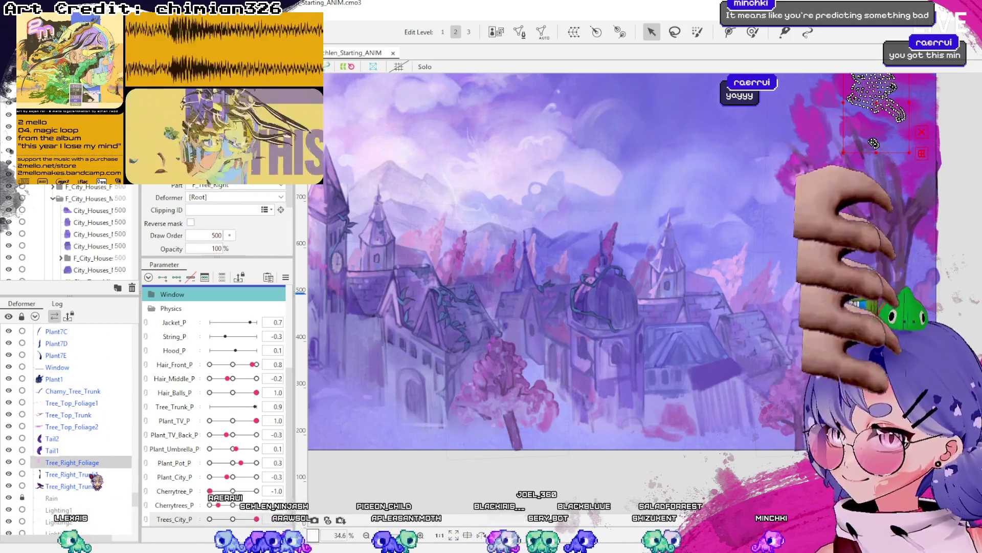
click(95, 474)
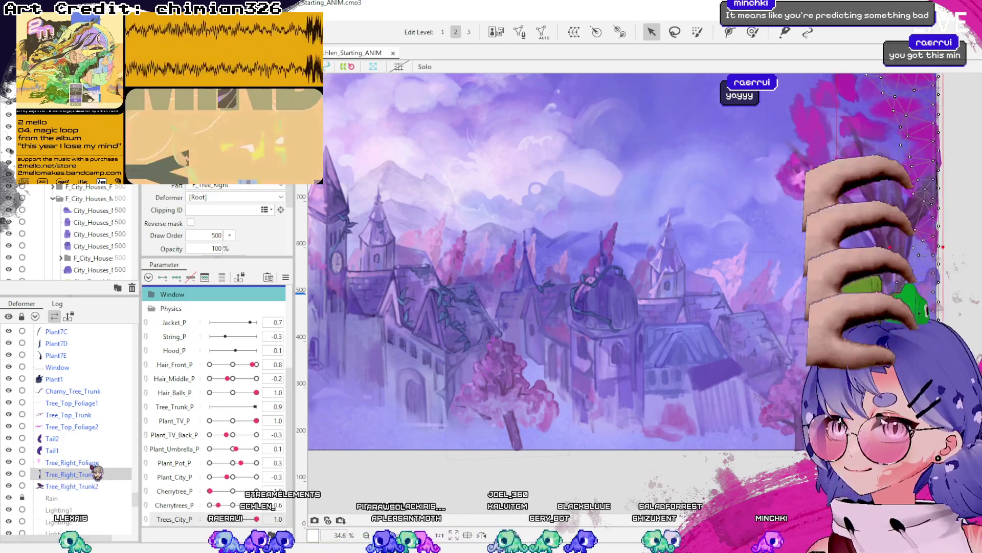
click(100, 482)
click(99, 474)
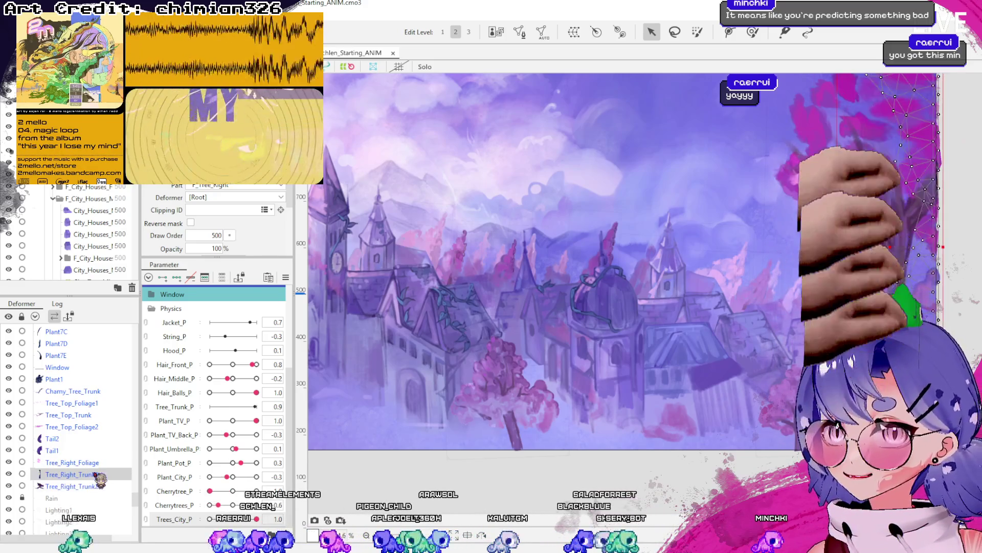
click(99, 463)
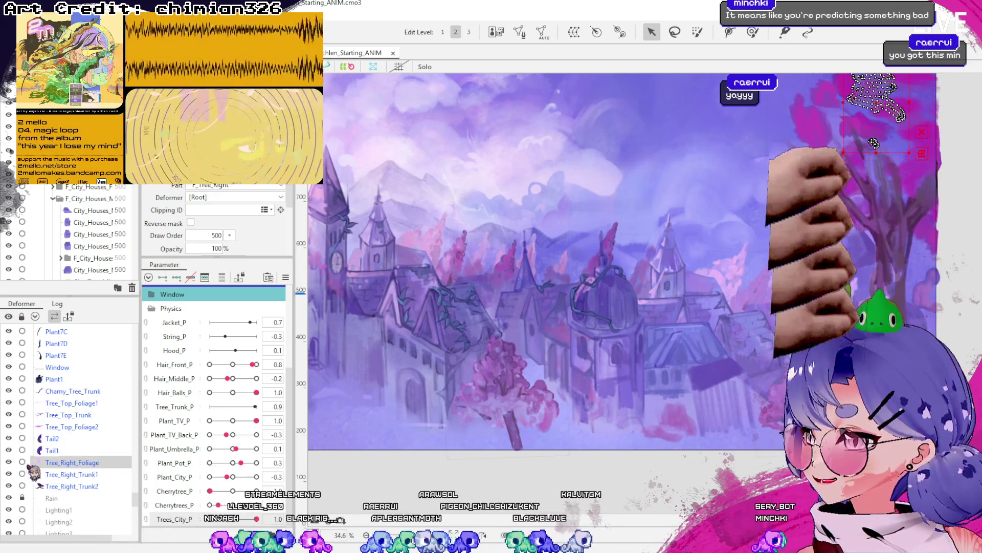
click(71, 474)
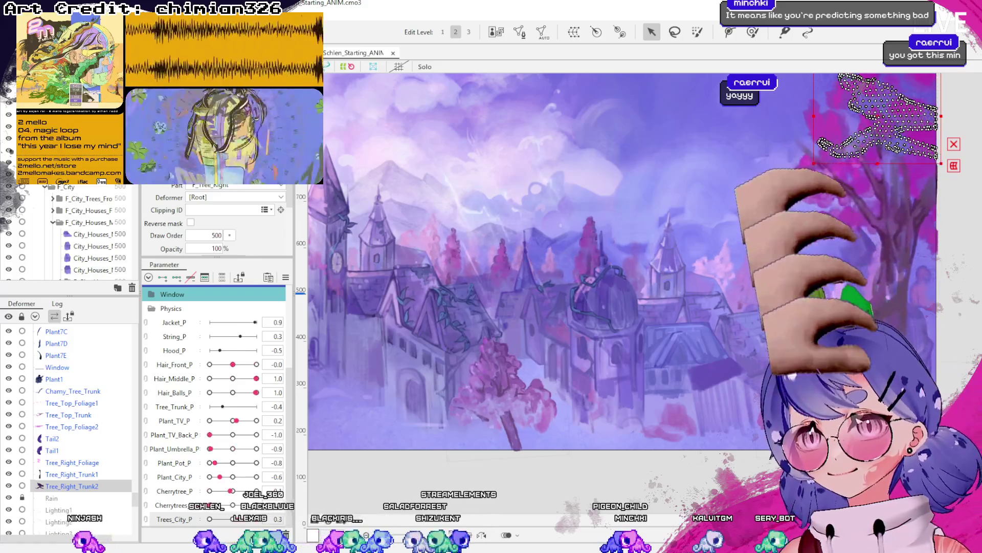
scroll(964, 369, down, 2)
click(963, 369)
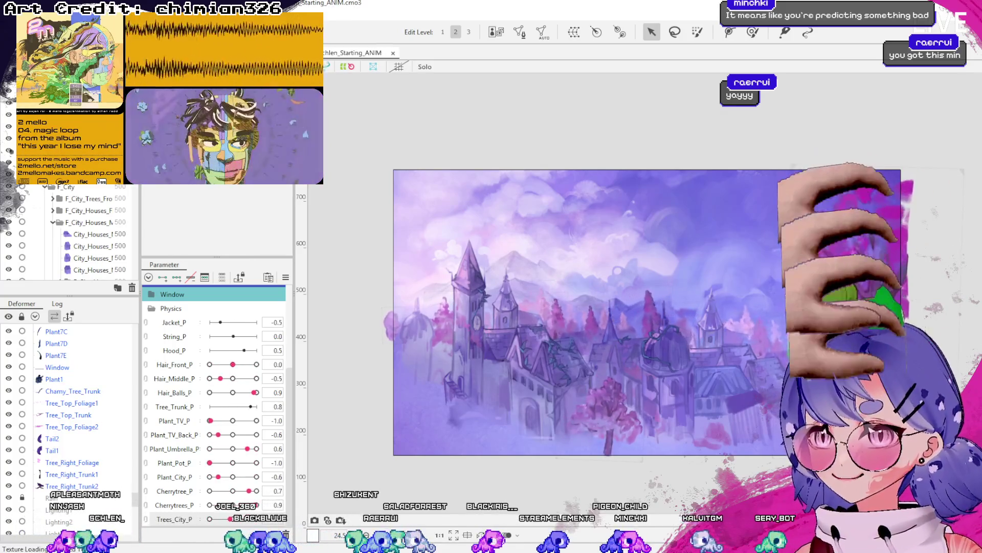
drag(854, 365, 769, 355)
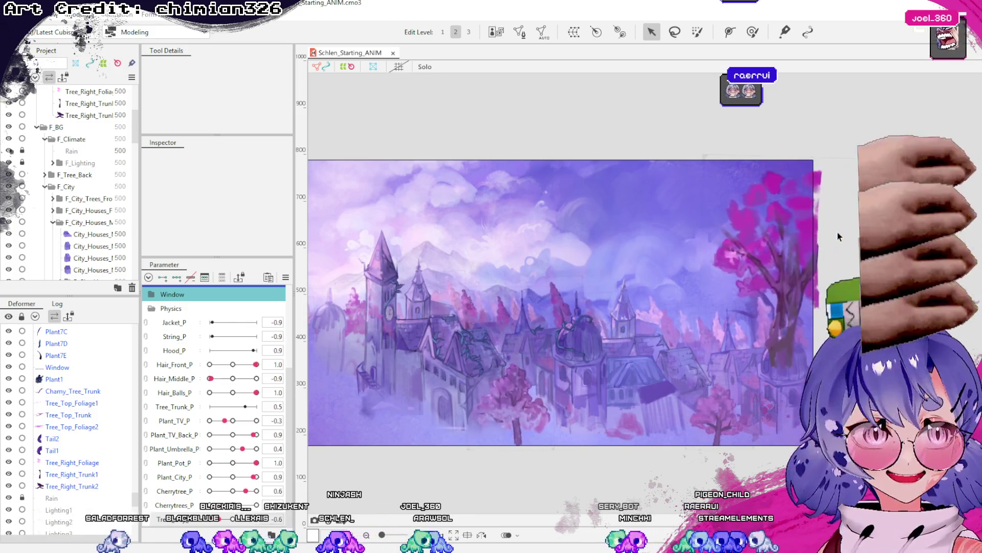
scroll(619, 317, down, 2)
scroll(627, 321, up, 5)
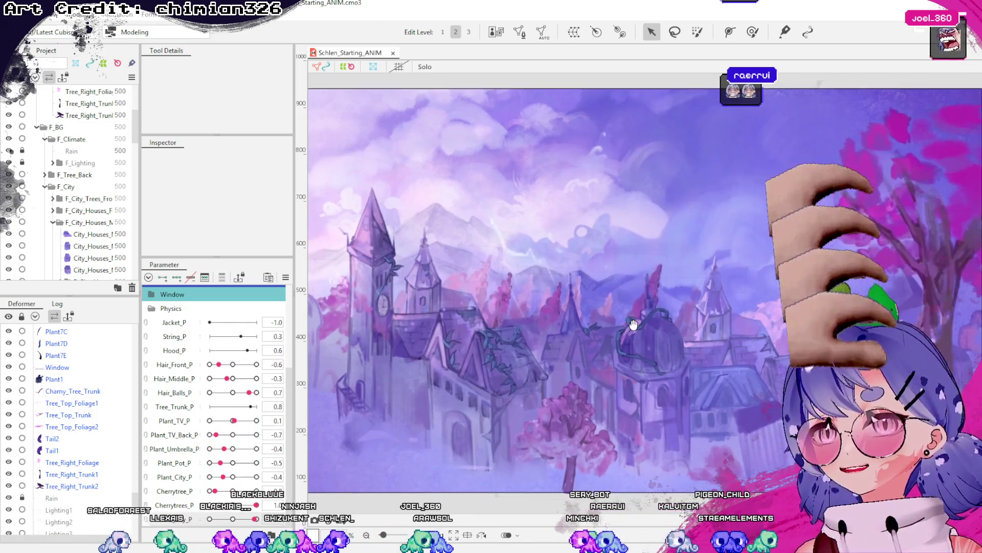
drag(644, 324, 688, 328)
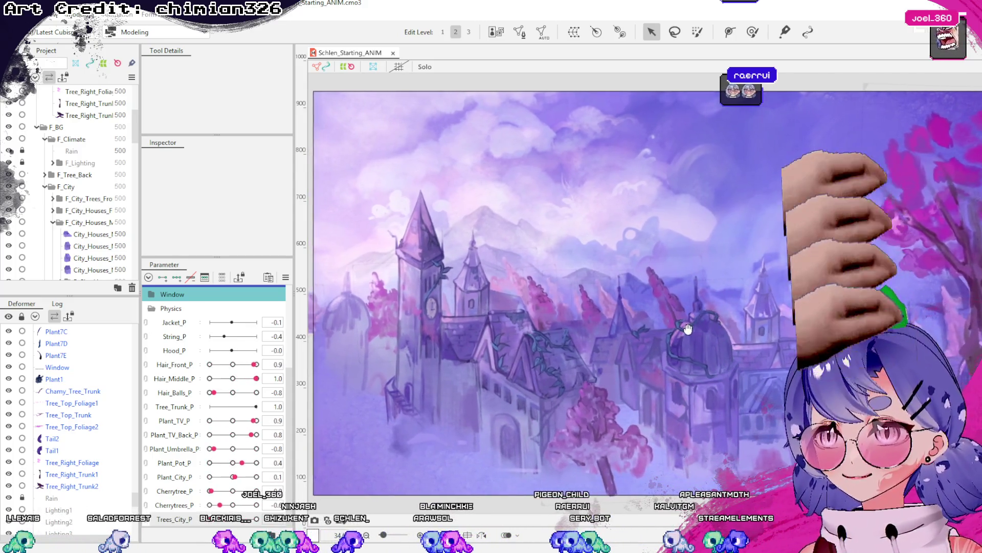